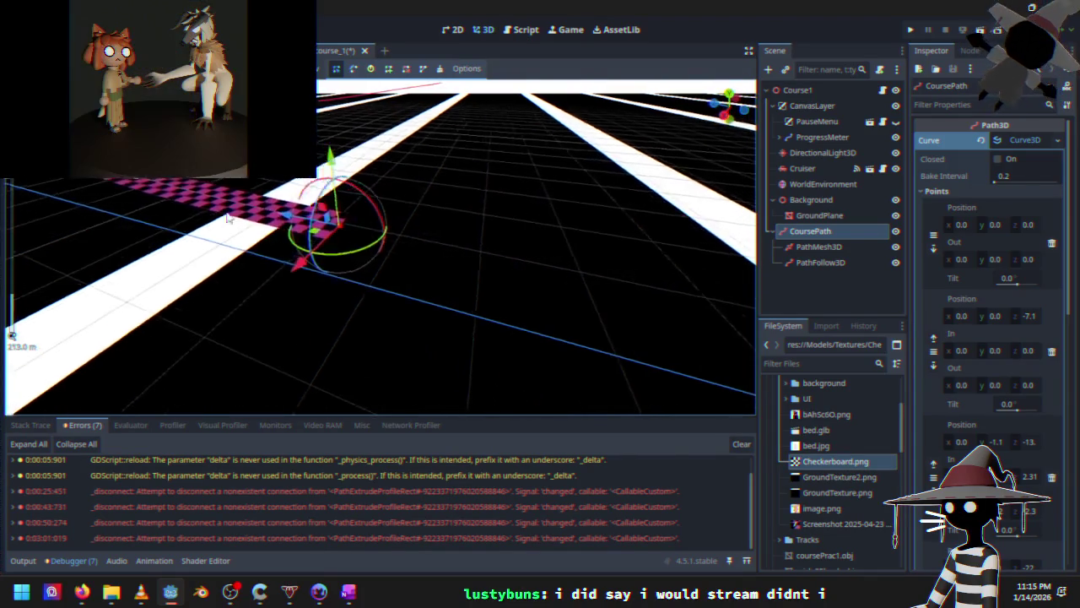
Select the course path's end point and move it along the track
{"action": "left_click", "coordinate": [338, 241]}
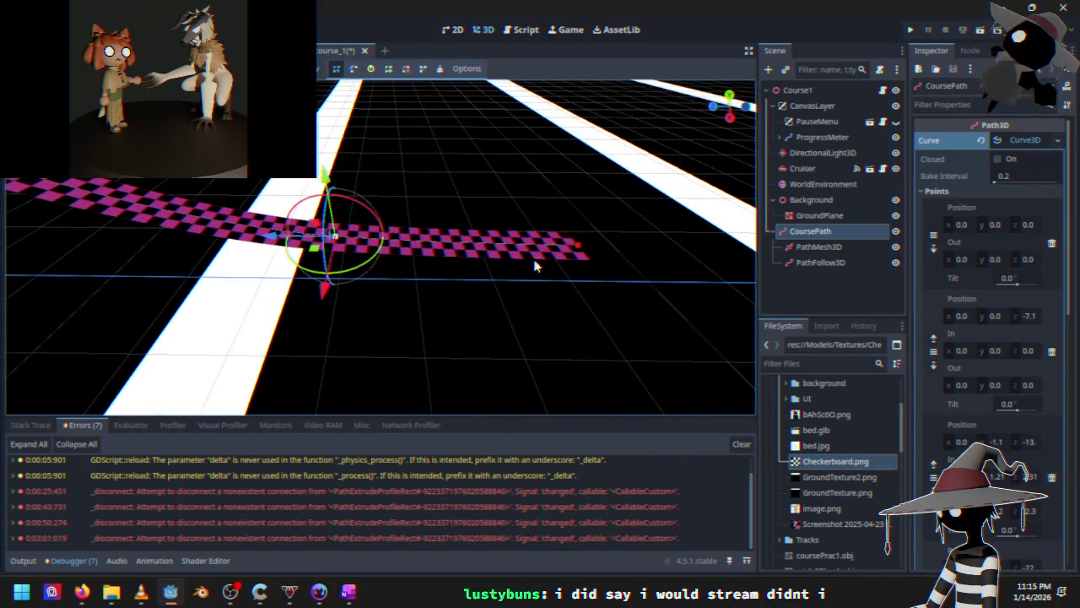
{"action": "left_click", "coordinate": [585, 249]}
{"action": "mouse_move", "coordinate": [517, 246]}
{"action": "left_mouse_down"}
{"action": "mouse_move", "coordinate": [429, 242]}
{"action": "mouse_move", "coordinate": [458, 242]}
{"action": "mouse_move", "coordinate": [393, 297]}
{"action": "mouse_move", "coordinate": [440, 228]}
{"action": "mouse_move", "coordinate": [428, 285]}
{"action": "mouse_move", "coordinate": [362, 282]}
{"action": "mouse_move", "coordinate": [347, 242]}
{"action": "mouse_move", "coordinate": [376, 140]}
{"action": "left_mouse_up"}
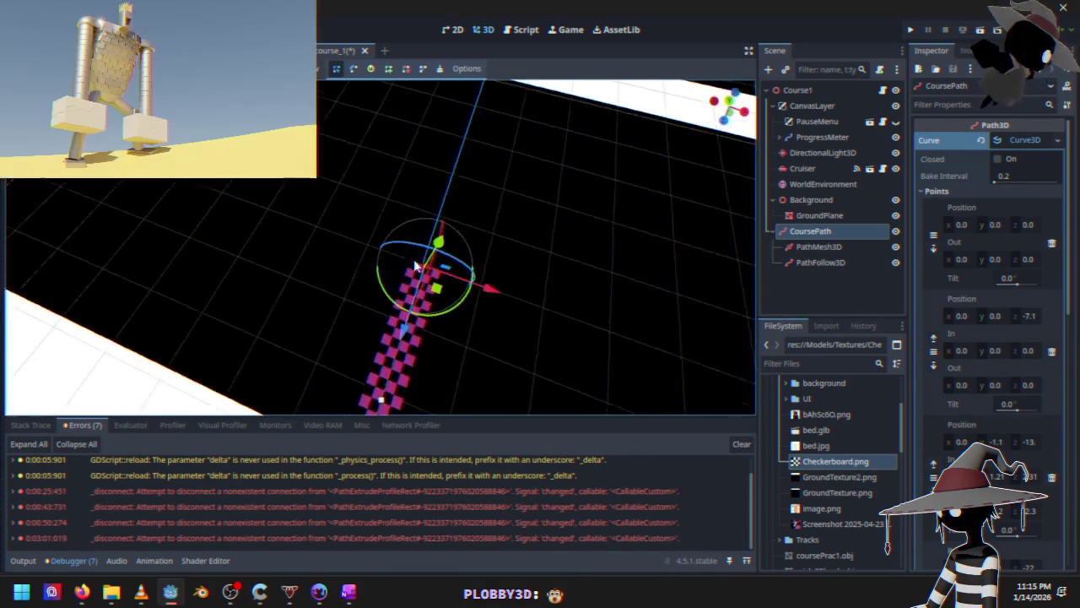
In Top View, add a new path point extending the track diagonally
{"action": "key", "text": "KP_7"}
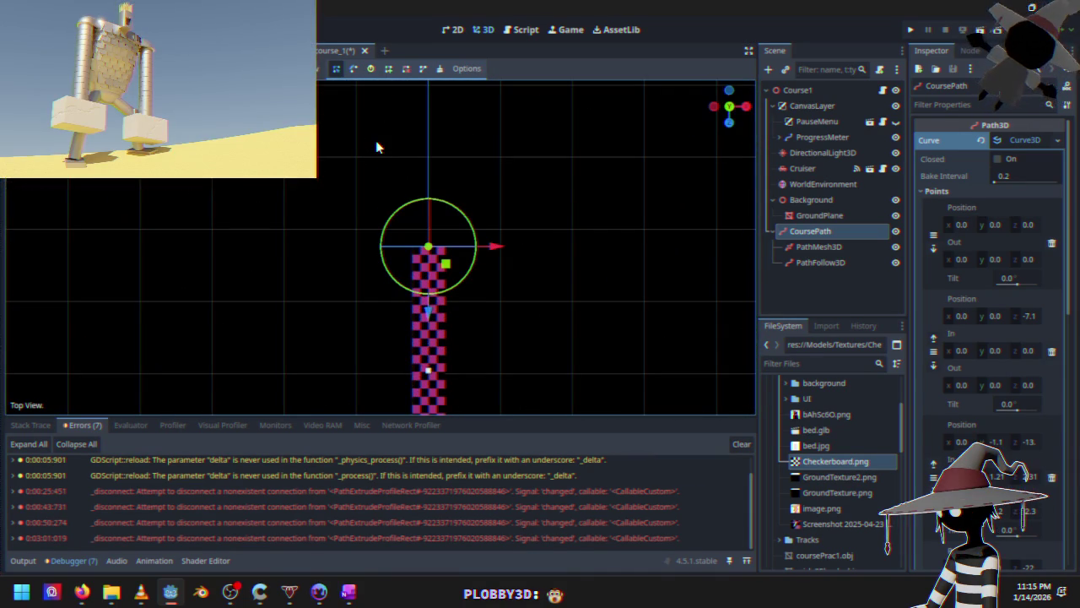
{"action": "left_click", "coordinate": [388, 69]}
{"action": "scroll", "coordinate": [432, 183], "scroll_direction": "down", "scroll_amount": 1}
{"action": "scroll", "coordinate": [432, 182], "scroll_direction": "down", "scroll_amount": 2}
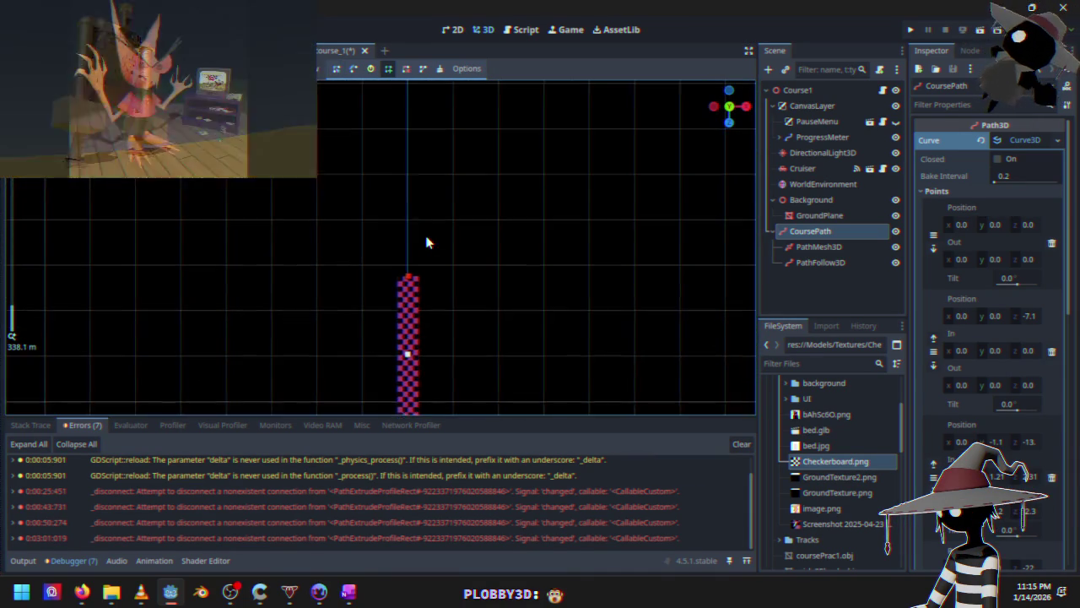
{"action": "left_click", "coordinate": [445, 205]}
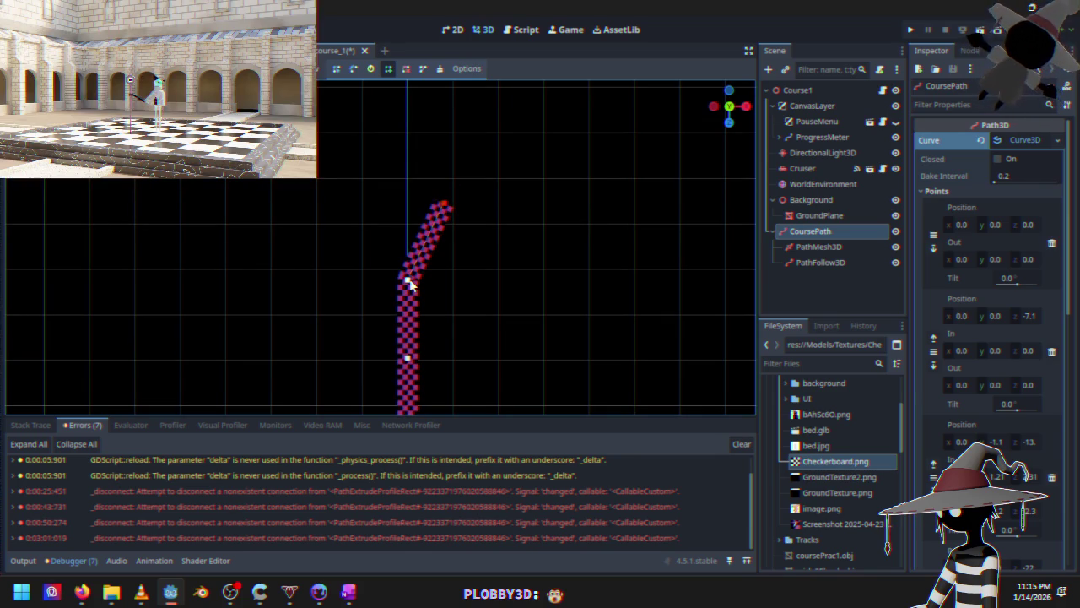
Pull out the end point's handle to bend the track toward the upper right
{"action": "left_click", "coordinate": [336, 68]}
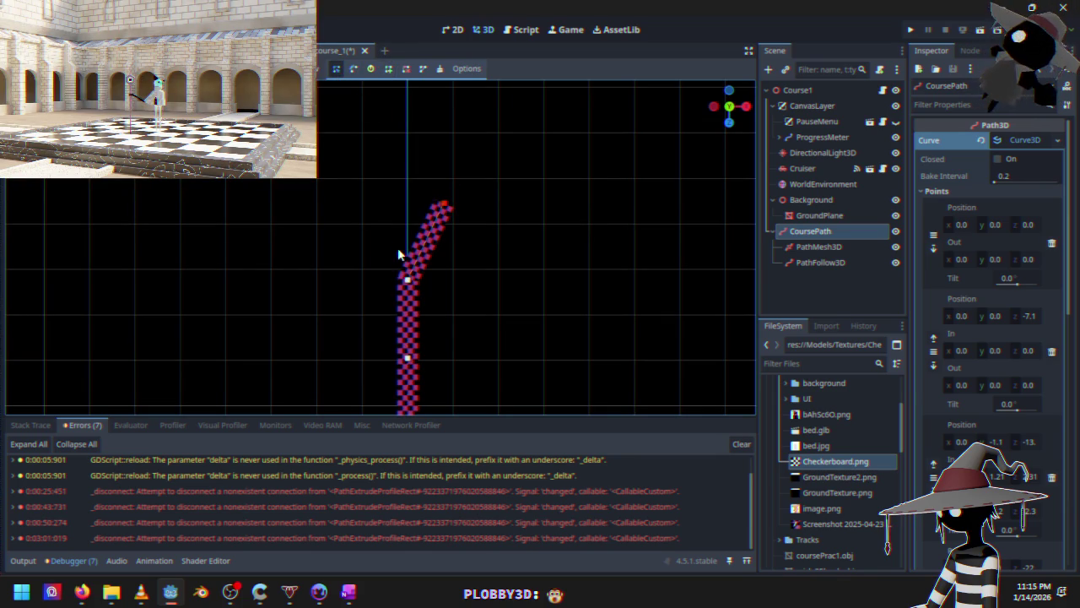
{"action": "left_click", "coordinate": [353, 69]}
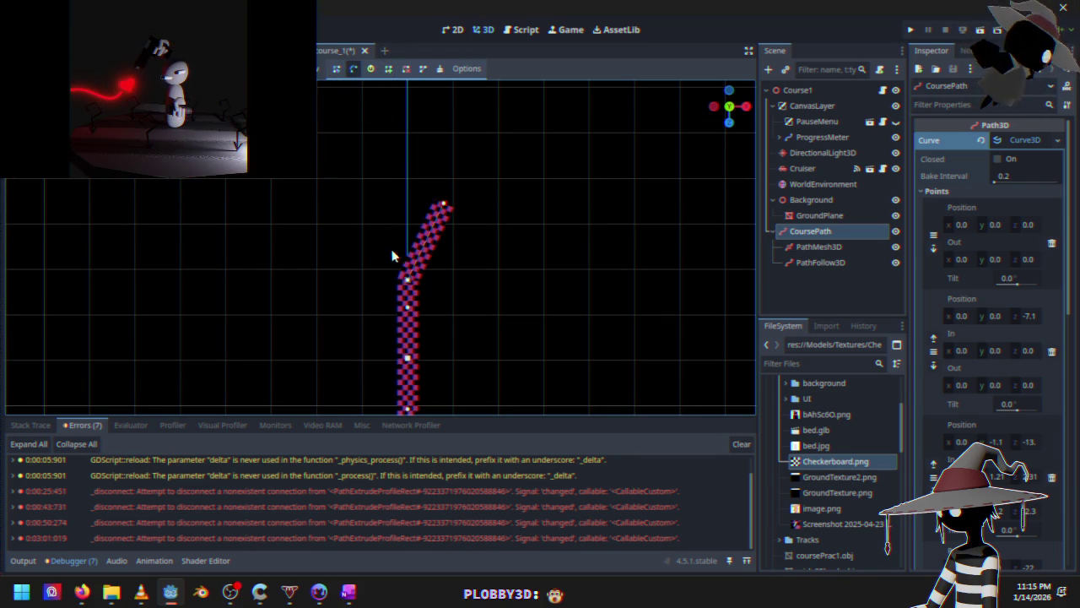
{"action": "scroll", "coordinate": [438, 303], "scroll_direction": "up", "scroll_amount": 3}
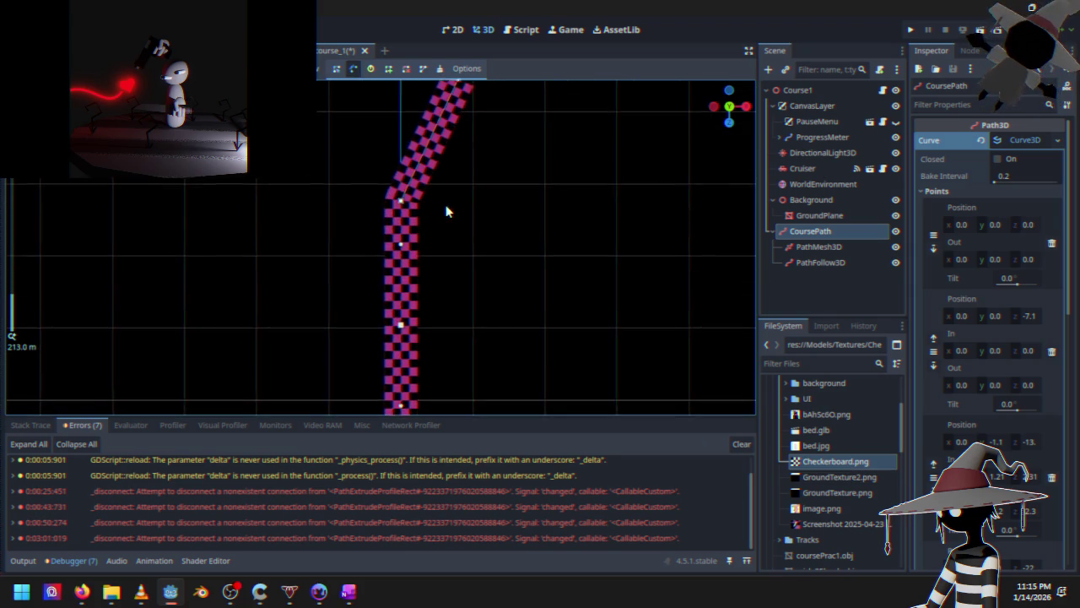
{"action": "left_click_drag", "start_coordinate": [432, 147], "coordinate": [409, 215]}
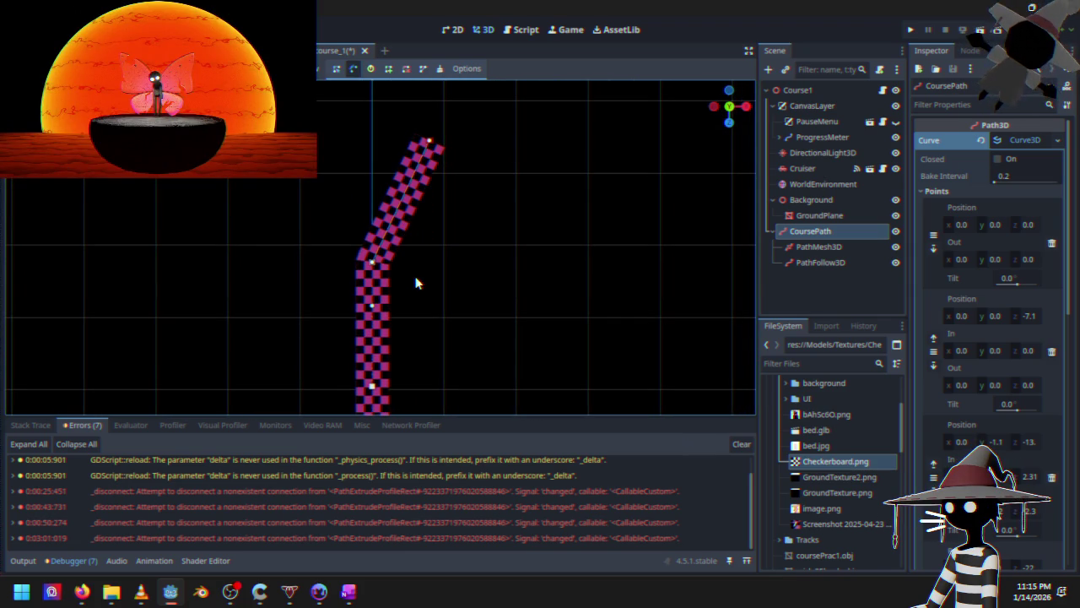
{"action": "mouse_move", "coordinate": [430, 144]}
{"action": "left_mouse_down"}
{"action": "mouse_move", "coordinate": [461, 133]}
{"action": "mouse_move", "coordinate": [379, 188]}
{"action": "mouse_move", "coordinate": [343, 192]}
{"action": "mouse_move", "coordinate": [411, 219]}
{"action": "left_mouse_up"}
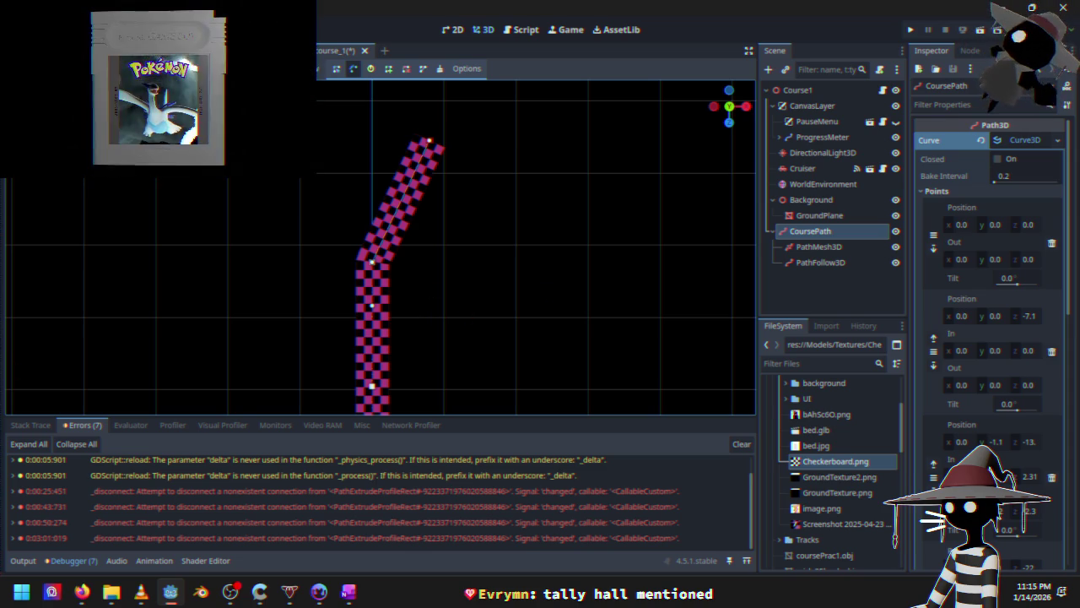
Filter the VLC playlist with 'tall', then minimize the player
{"action": "key", "text": "alt+Tab"}
{"action": "left_click", "coordinate": [658, 173]}
{"action": "type", "text": "tall"}
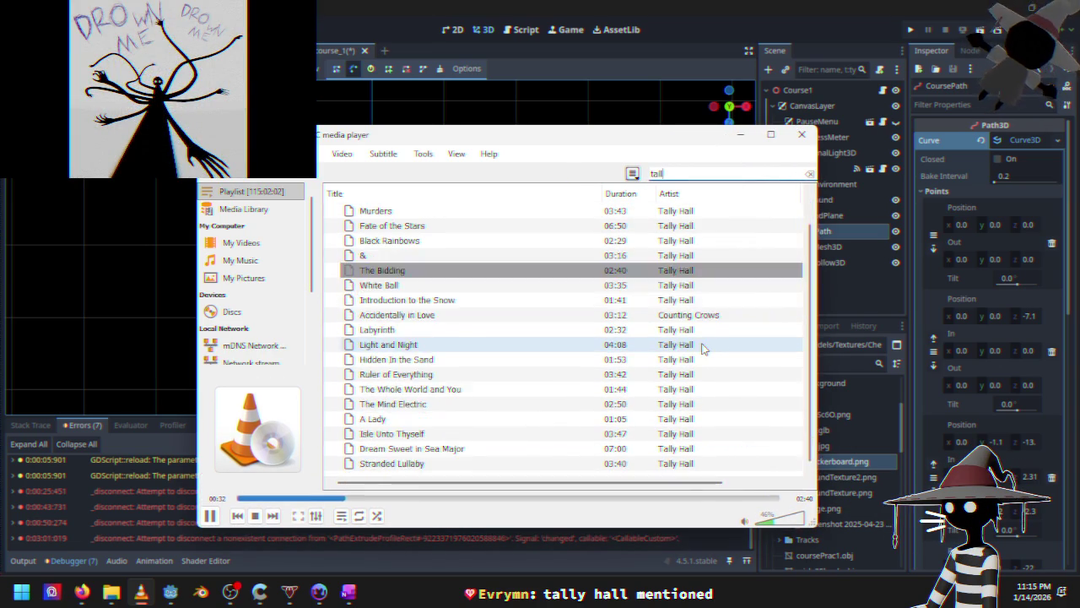
{"action": "scroll", "coordinate": [696, 342], "scroll_direction": "up", "scroll_amount": 1}
{"action": "scroll", "coordinate": [566, 316], "scroll_direction": "down", "scroll_amount": 1}
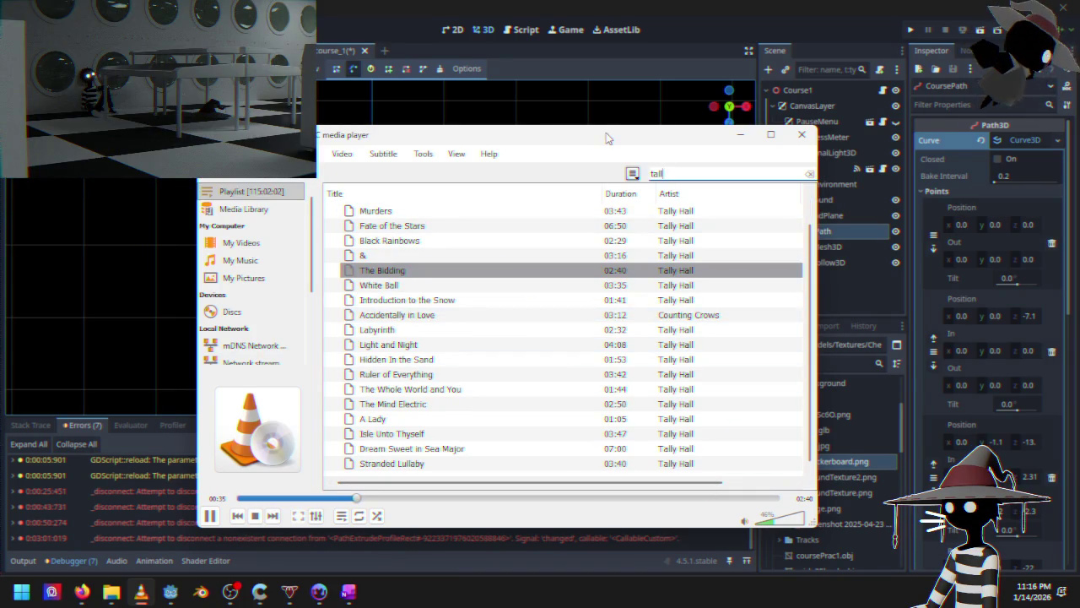
{"action": "left_click", "coordinate": [740, 135]}
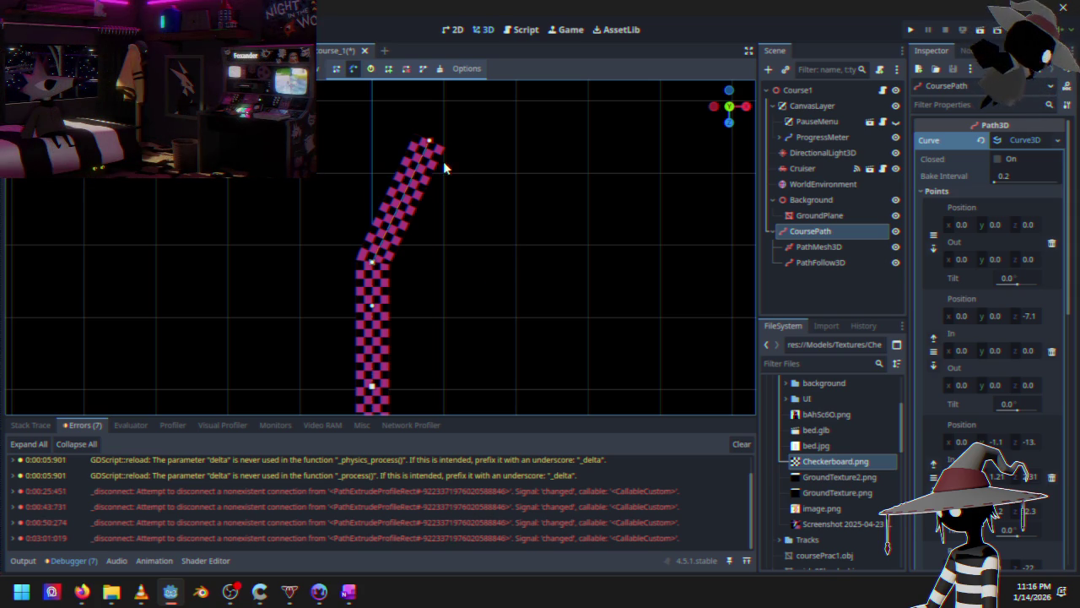
Add a new end point to the upper right and shift it slightly right
{"action": "left_click", "coordinate": [388, 68]}
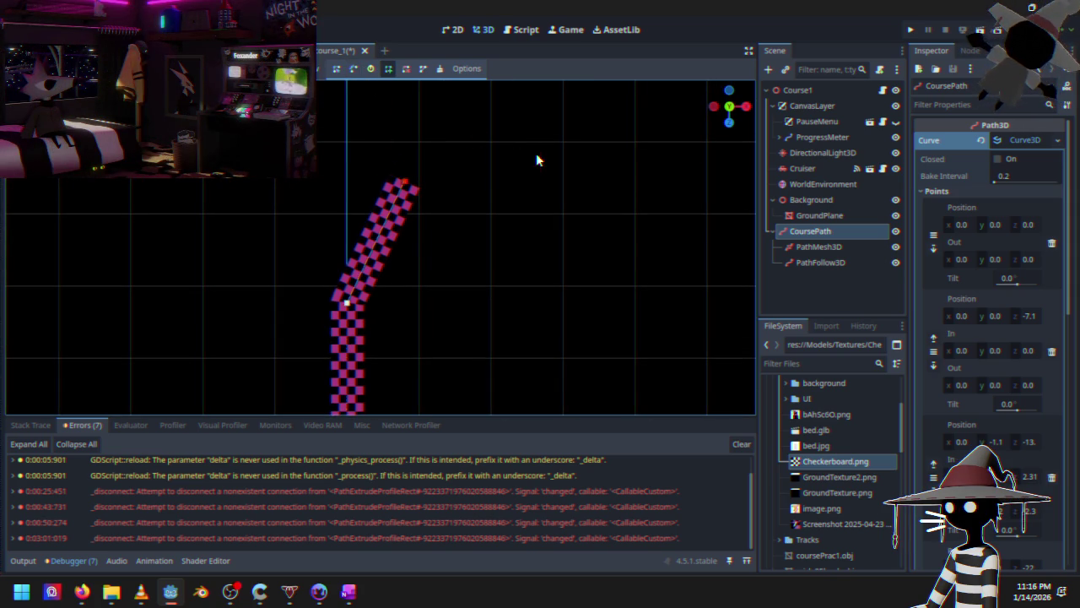
{"action": "left_click", "coordinate": [537, 154]}
{"action": "left_click_drag", "start_coordinate": [540, 154], "coordinate": [558, 156]}
Drag the corner handle and curve points #5 and #6 to round the bend
{"action": "left_click", "coordinate": [353, 68]}
{"action": "left_click_drag", "start_coordinate": [404, 180], "coordinate": [354, 212]}
{"action": "mouse_move", "coordinate": [405, 180]}
{"action": "left_mouse_down"}
{"action": "mouse_move", "coordinate": [413, 176]}
{"action": "mouse_move", "coordinate": [416, 193]}
{"action": "mouse_move", "coordinate": [418, 167]}
{"action": "left_mouse_up"}
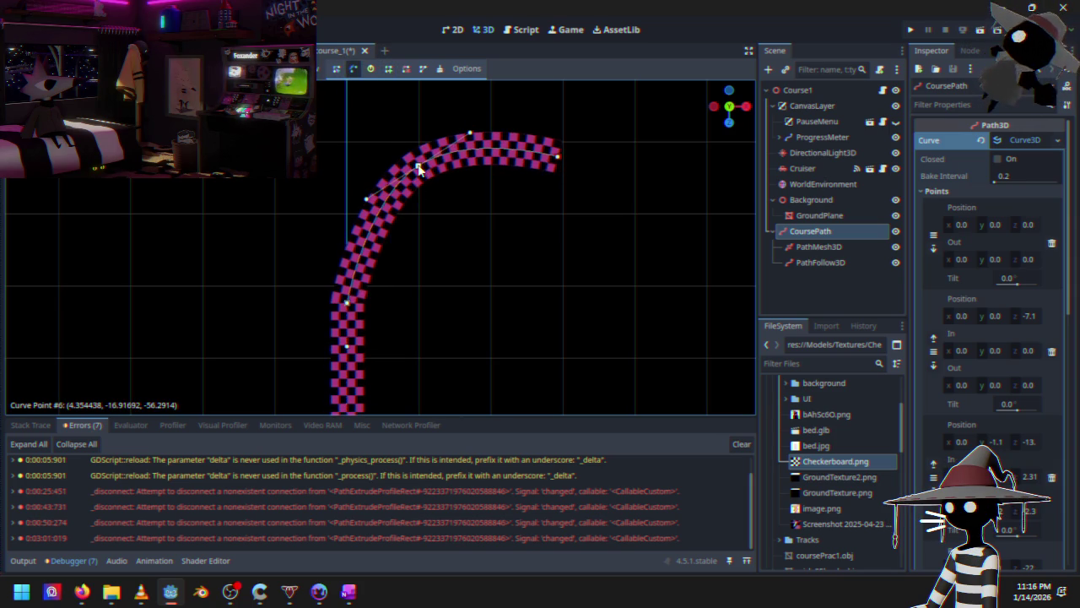
{"action": "mouse_move", "coordinate": [349, 299]}
{"action": "left_mouse_down"}
{"action": "mouse_move", "coordinate": [352, 284]}
{"action": "mouse_move", "coordinate": [352, 299]}
{"action": "mouse_move", "coordinate": [368, 306]}
{"action": "mouse_move", "coordinate": [369, 342]}
{"action": "left_mouse_up"}
{"action": "left_click_drag", "start_coordinate": [375, 283], "coordinate": [389, 228]}
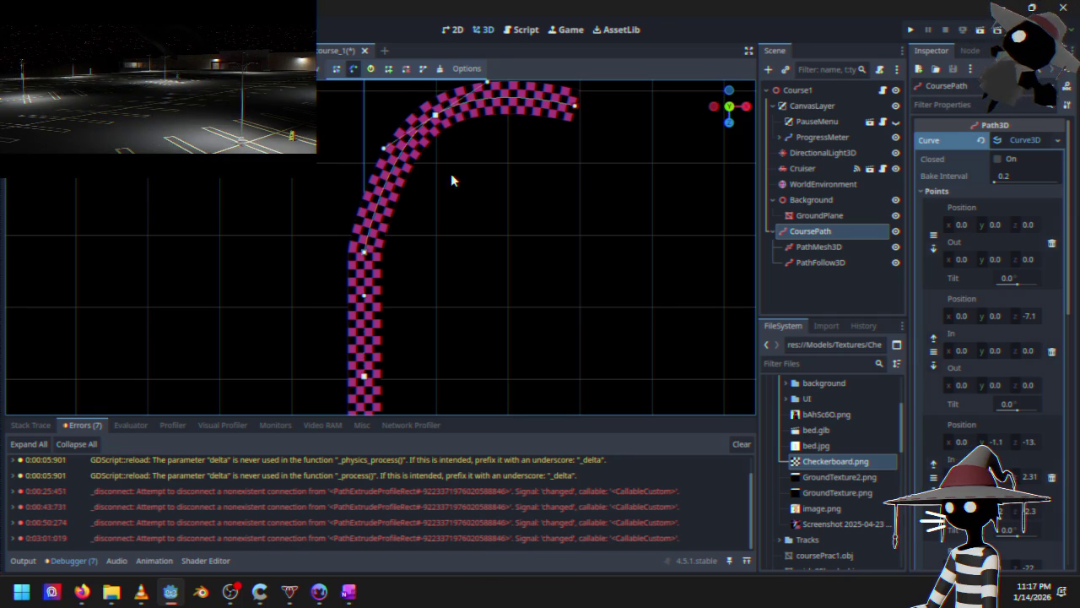
Drag curve point #6 down to refine the bend, then check it from Top View
{"action": "scroll", "coordinate": [379, 253], "scroll_direction": "up", "scroll_amount": 3}
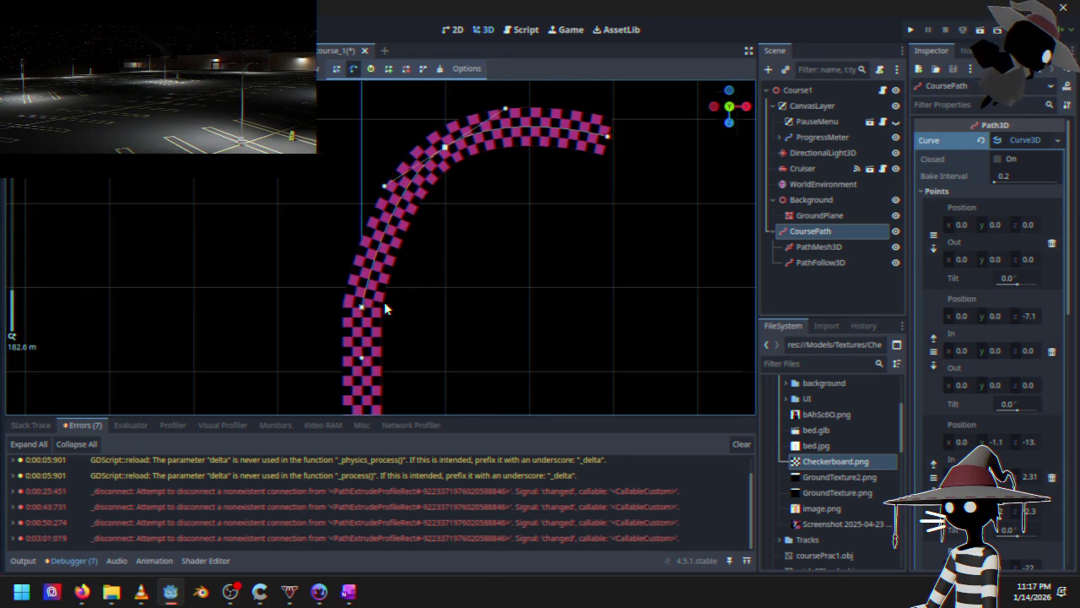
{"action": "mouse_move", "coordinate": [438, 149]}
{"action": "left_mouse_down"}
{"action": "mouse_move", "coordinate": [407, 163]}
{"action": "mouse_move", "coordinate": [417, 166]}
{"action": "mouse_move", "coordinate": [439, 329]}
{"action": "mouse_move", "coordinate": [341, 184]}
{"action": "mouse_move", "coordinate": [434, 306]}
{"action": "mouse_move", "coordinate": [426, 335]}
{"action": "mouse_move", "coordinate": [422, 320]}
{"action": "mouse_move", "coordinate": [465, 282]}
{"action": "left_mouse_up"}
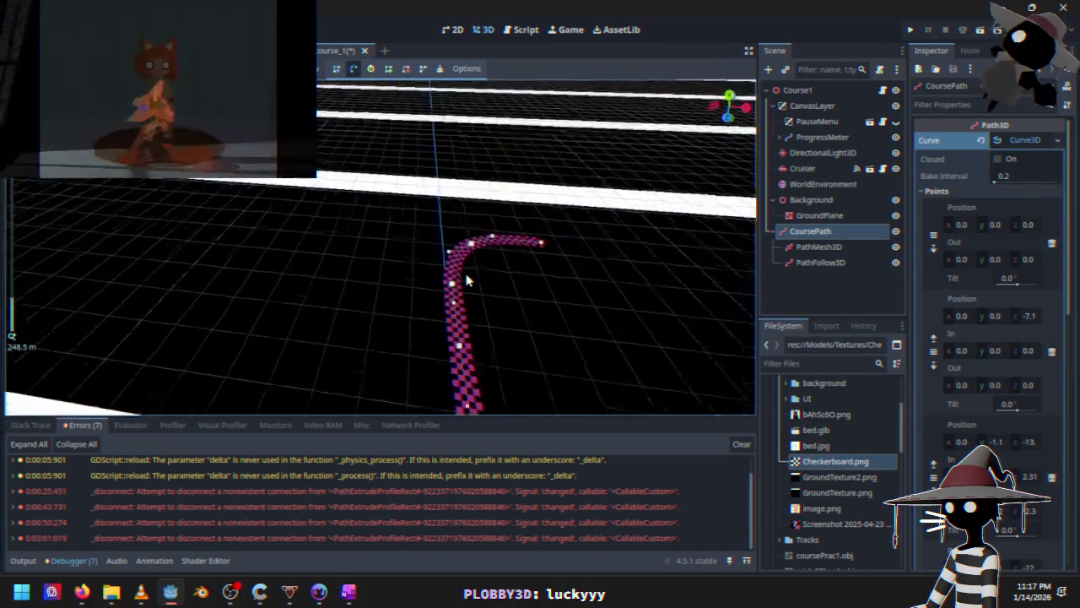
{"action": "scroll", "coordinate": [503, 331], "scroll_direction": "up", "scroll_amount": 3}
{"action": "mouse_move", "coordinate": [503, 331]}
{"action": "left_mouse_down"}
{"action": "mouse_move", "coordinate": [354, 296]}
{"action": "mouse_move", "coordinate": [406, 311]}
{"action": "left_mouse_up"}
{"action": "key", "text": "KP_7"}
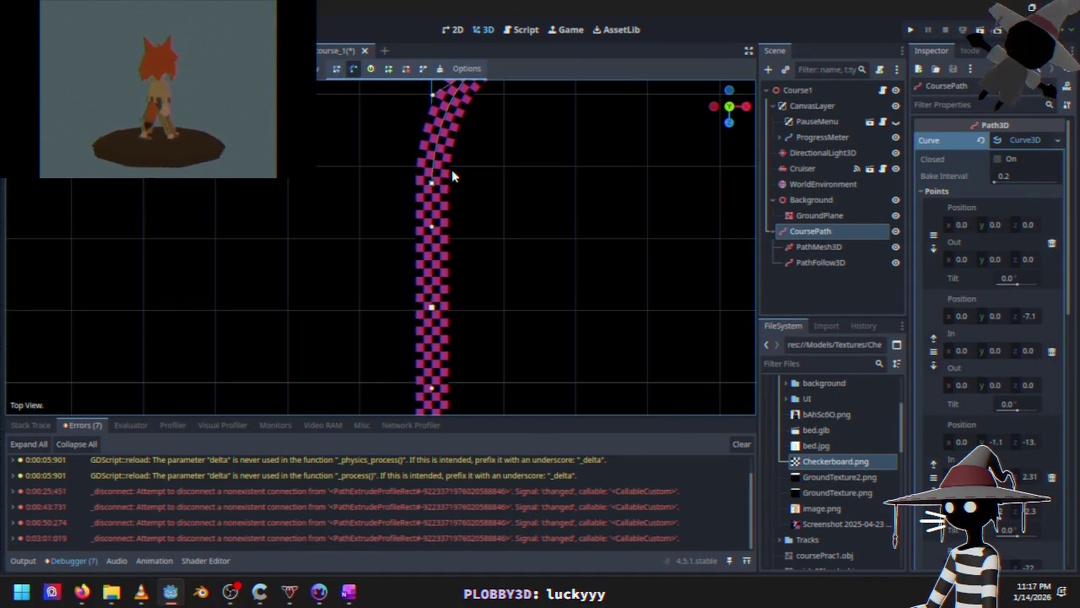
{"action": "mouse_move", "coordinate": [438, 189]}
{"action": "left_mouse_down"}
{"action": "mouse_move", "coordinate": [419, 321]}
{"action": "mouse_move", "coordinate": [420, 264]}
{"action": "left_mouse_up"}
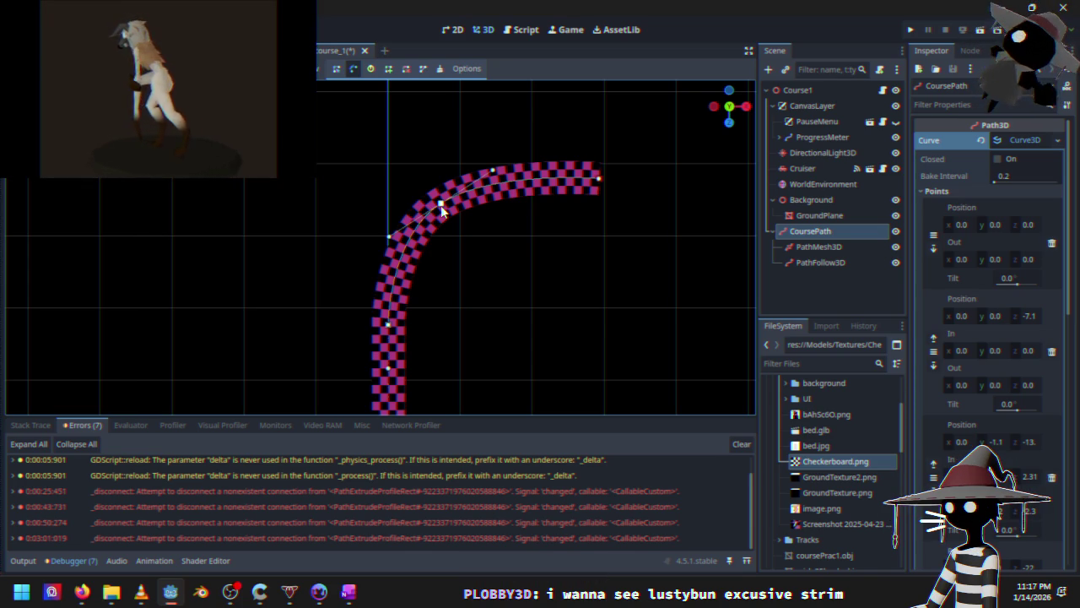
Move curve point #6 further up and adjust point #5 and its handle
{"action": "mouse_move", "coordinate": [458, 236]}
{"action": "left_mouse_down"}
{"action": "mouse_move", "coordinate": [424, 255]}
{"action": "mouse_move", "coordinate": [386, 221]}
{"action": "mouse_move", "coordinate": [412, 184]}
{"action": "mouse_move", "coordinate": [448, 173]}
{"action": "left_mouse_up"}
{"action": "mouse_move", "coordinate": [349, 302]}
{"action": "left_mouse_down"}
{"action": "mouse_move", "coordinate": [356, 234]}
{"action": "mouse_move", "coordinate": [379, 187]}
{"action": "left_mouse_up"}
{"action": "left_click_drag", "start_coordinate": [359, 232], "coordinate": [369, 238]}
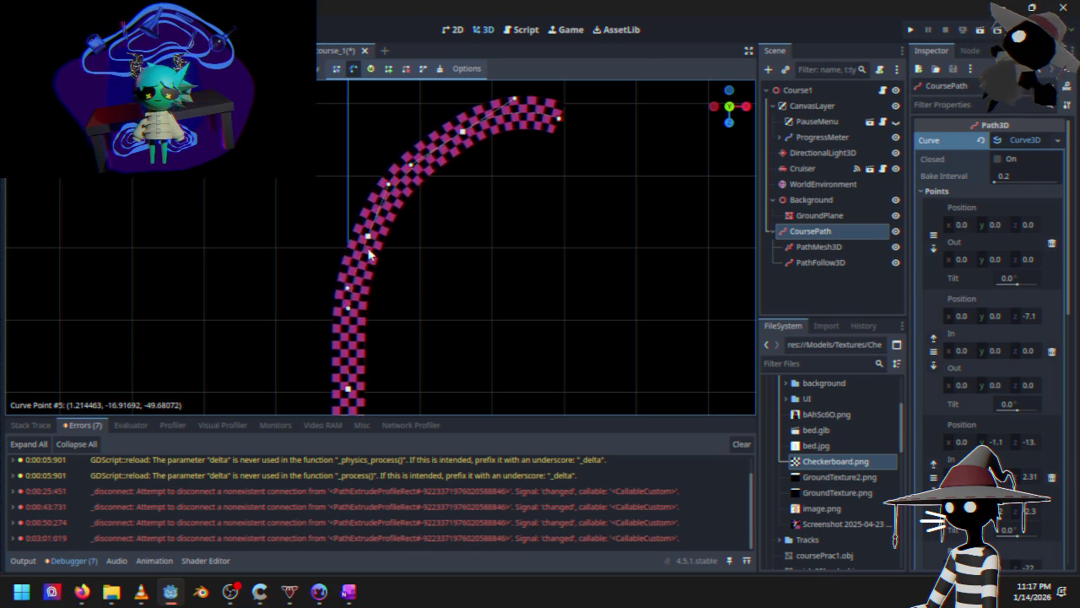
{"action": "scroll", "coordinate": [371, 279], "scroll_direction": "down", "scroll_amount": 3}
{"action": "mouse_move", "coordinate": [374, 325]}
{"action": "left_mouse_down"}
{"action": "mouse_move", "coordinate": [378, 282]}
{"action": "mouse_move", "coordinate": [392, 281]}
{"action": "left_mouse_up"}
{"action": "scroll", "coordinate": [392, 282], "scroll_direction": "up", "scroll_amount": 5}
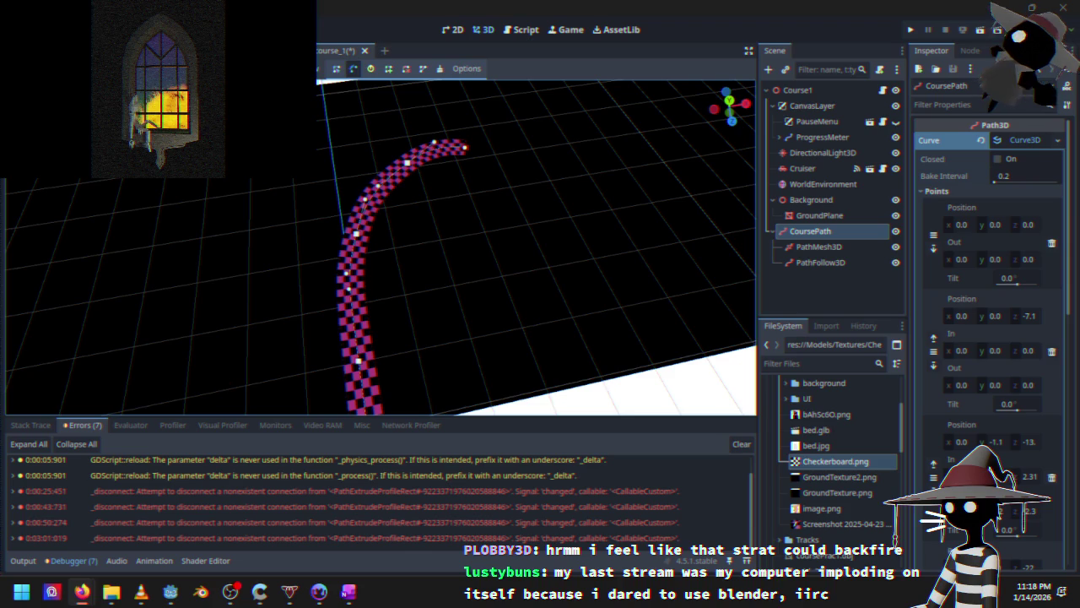
In Top View, move curve point #5 to bend the track
{"action": "scroll", "coordinate": [438, 255], "scroll_direction": "down", "scroll_amount": 5}
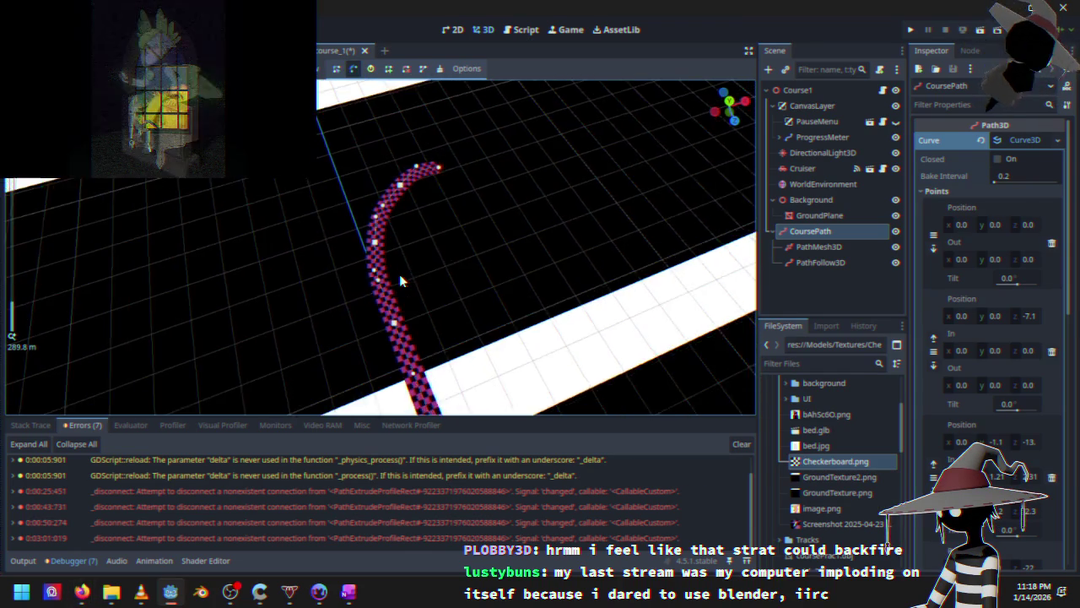
{"action": "key", "text": "KP_7"}
{"action": "scroll", "coordinate": [399, 274], "scroll_direction": "up", "scroll_amount": 2}
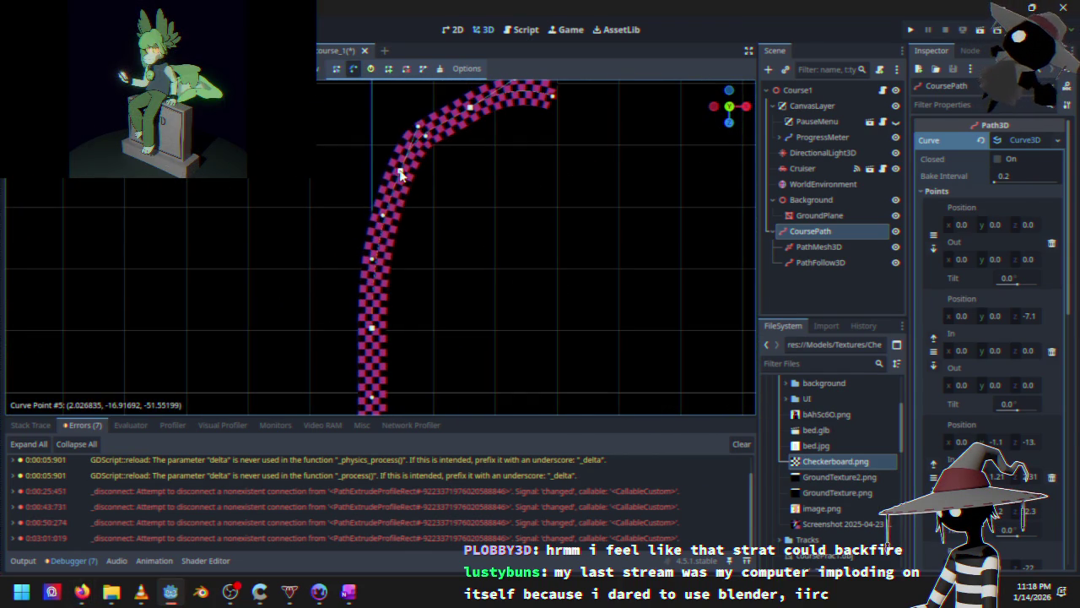
{"action": "left_click_drag", "start_coordinate": [400, 174], "coordinate": [403, 169]}
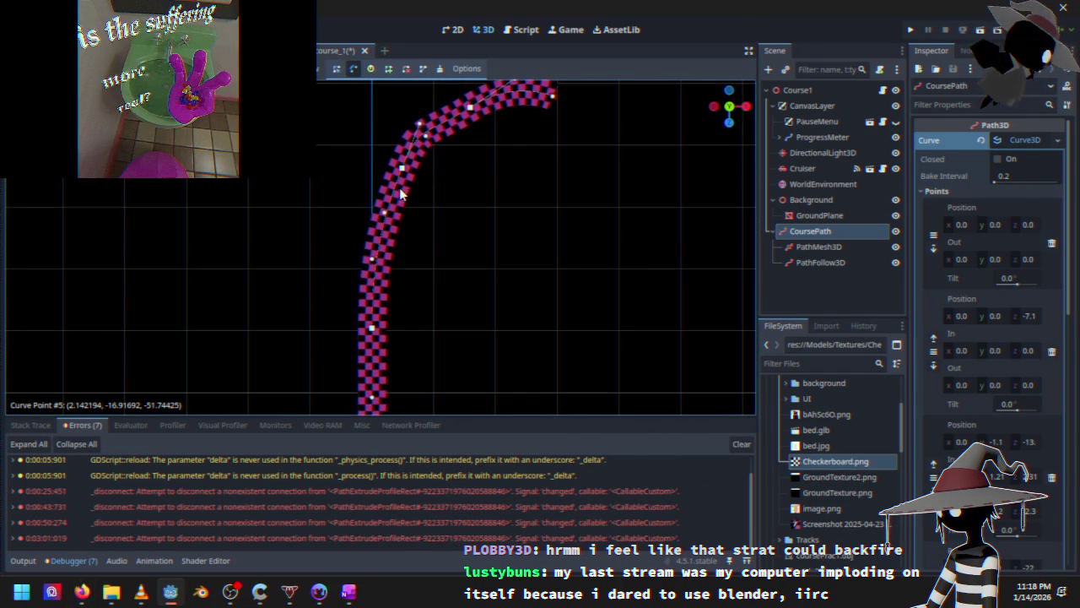
{"action": "left_click_drag", "start_coordinate": [397, 180], "coordinate": [391, 212]}
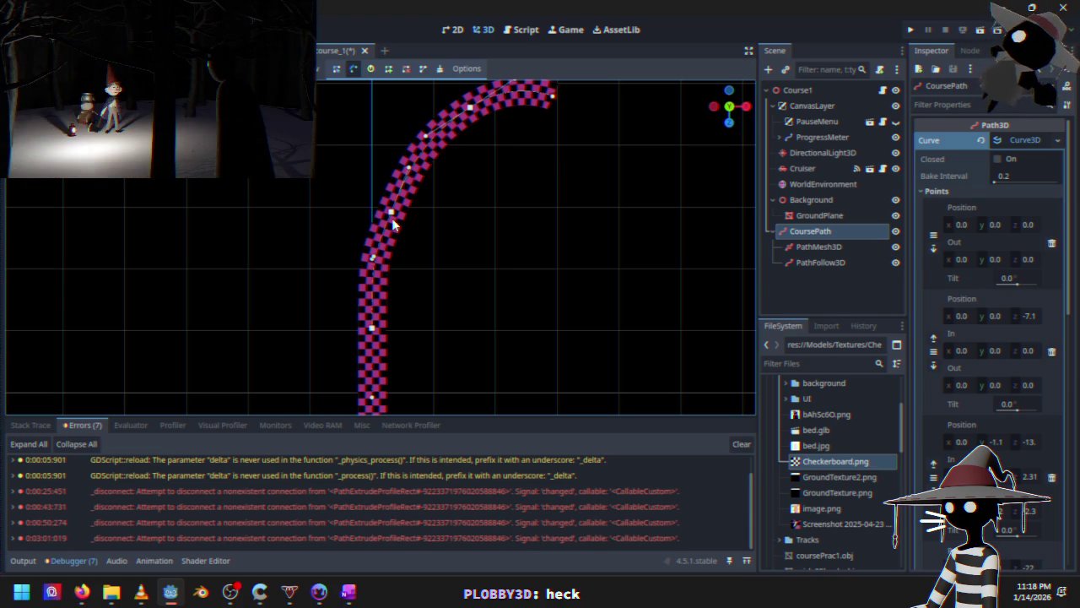
Shift point #5 right, pull its out handle, and drag point #6 right to extend the track
{"action": "mouse_move", "coordinate": [413, 211]}
{"action": "left_mouse_down"}
{"action": "mouse_move", "coordinate": [400, 318]}
{"action": "mouse_move", "coordinate": [414, 263]}
{"action": "left_mouse_up"}
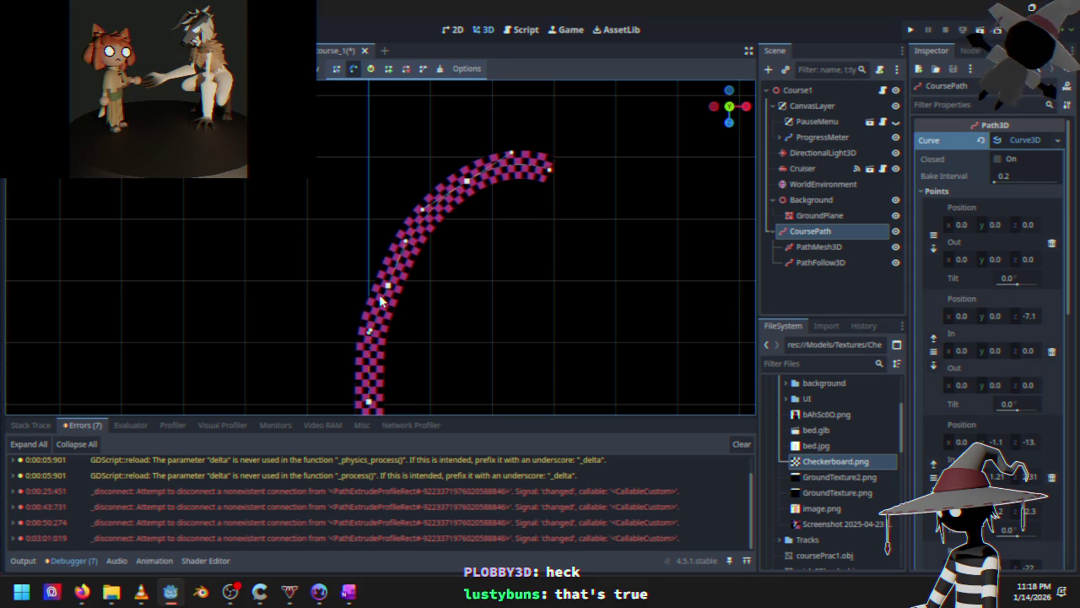
{"action": "scroll", "coordinate": [422, 253], "scroll_direction": "up", "scroll_amount": 3}
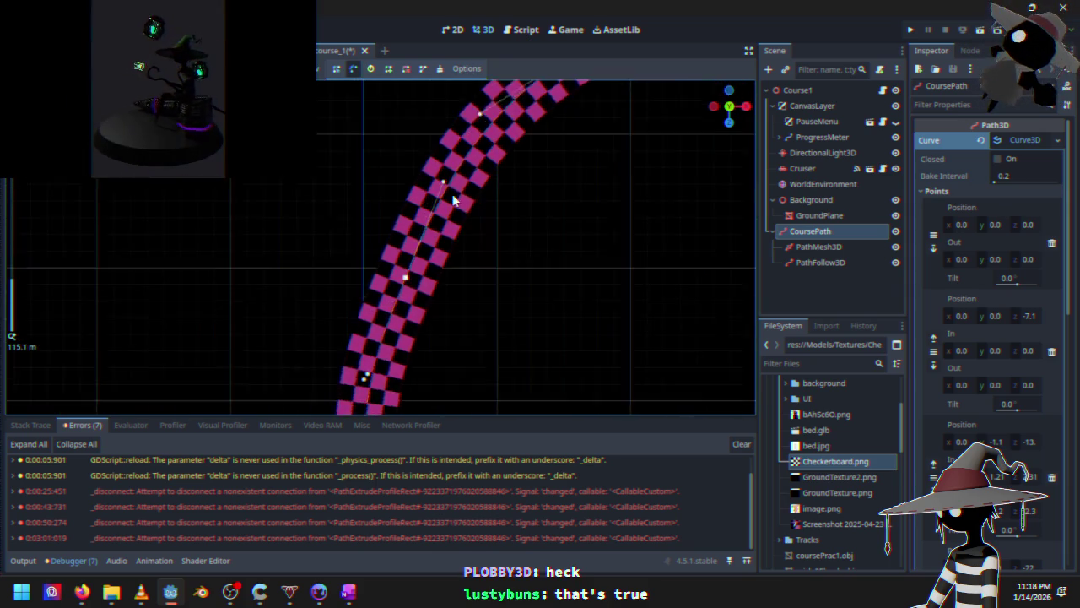
{"action": "mouse_move", "coordinate": [466, 238]}
{"action": "left_mouse_down"}
{"action": "mouse_move", "coordinate": [429, 250]}
{"action": "mouse_move", "coordinate": [351, 101]}
{"action": "mouse_move", "coordinate": [404, 315]}
{"action": "left_mouse_up"}
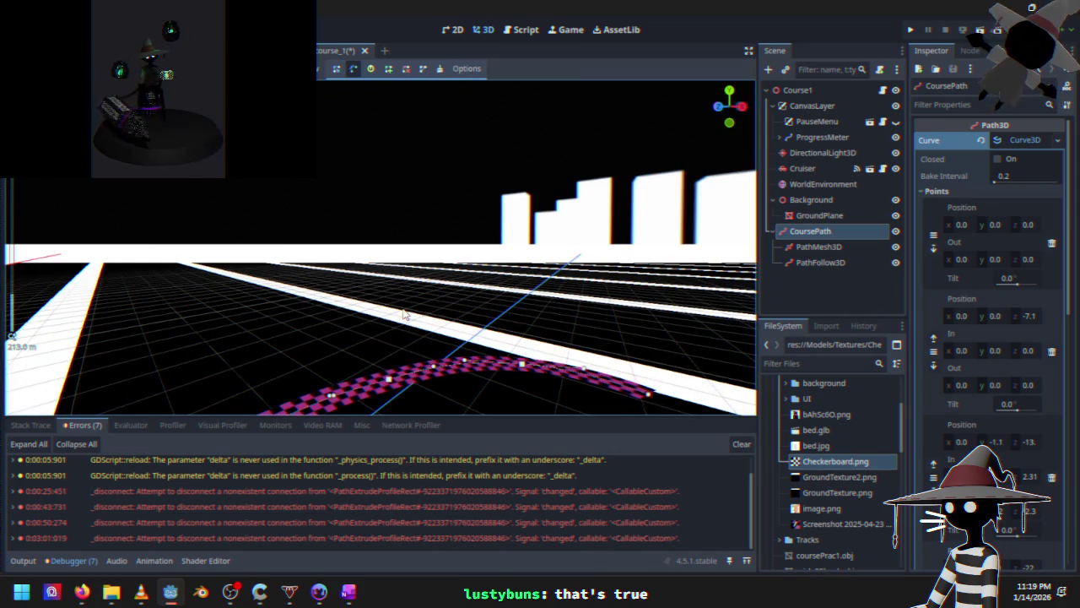
{"action": "key", "text": "KP_7"}
{"action": "left_click_drag", "start_coordinate": [391, 242], "coordinate": [405, 222]}
{"action": "mouse_move", "coordinate": [427, 173]}
{"action": "left_mouse_down"}
{"action": "mouse_move", "coordinate": [453, 203]}
{"action": "mouse_move", "coordinate": [404, 224]}
{"action": "mouse_move", "coordinate": [434, 228]}
{"action": "left_mouse_up"}
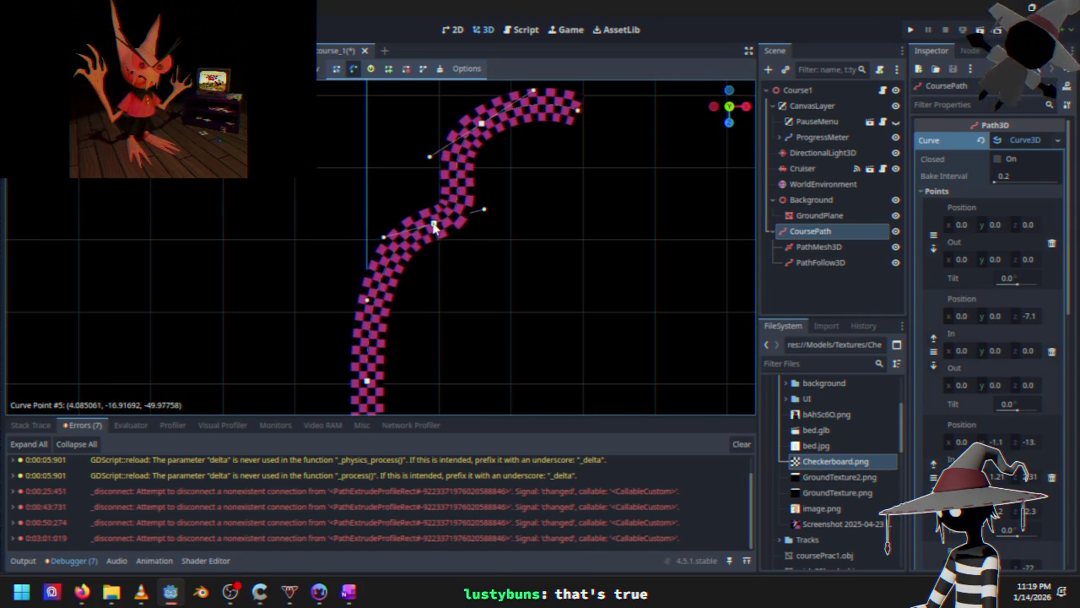
{"action": "left_click_drag", "start_coordinate": [488, 206], "coordinate": [488, 192]}
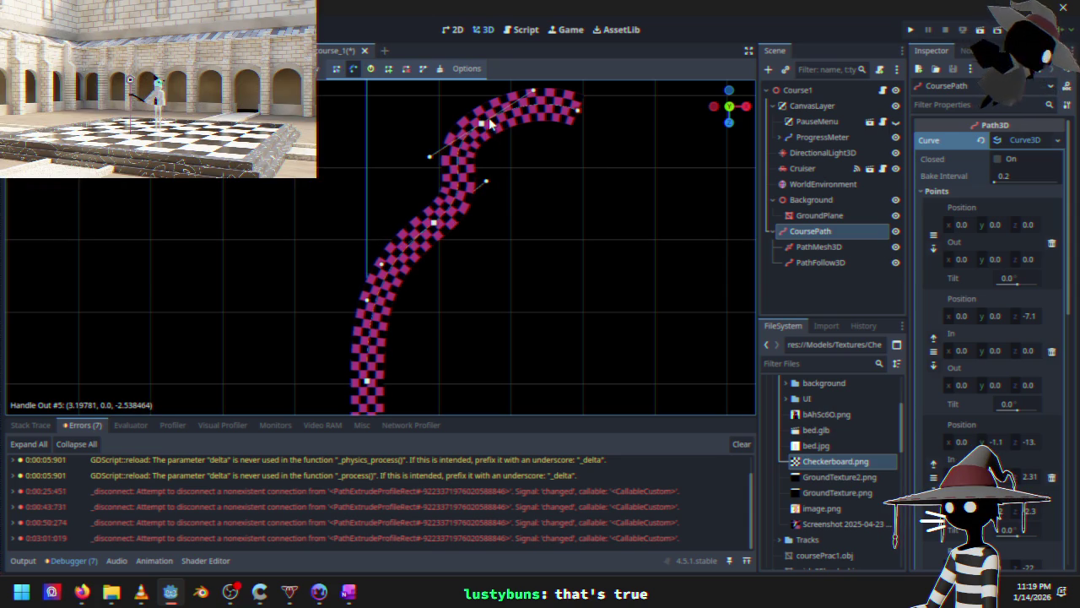
{"action": "mouse_move", "coordinate": [482, 131]}
{"action": "left_mouse_down"}
{"action": "mouse_move", "coordinate": [574, 190]}
{"action": "mouse_move", "coordinate": [579, 211]}
{"action": "mouse_move", "coordinate": [599, 173]}
{"action": "left_mouse_up"}
{"action": "scroll", "coordinate": [607, 215], "scroll_direction": "down", "scroll_amount": 5}
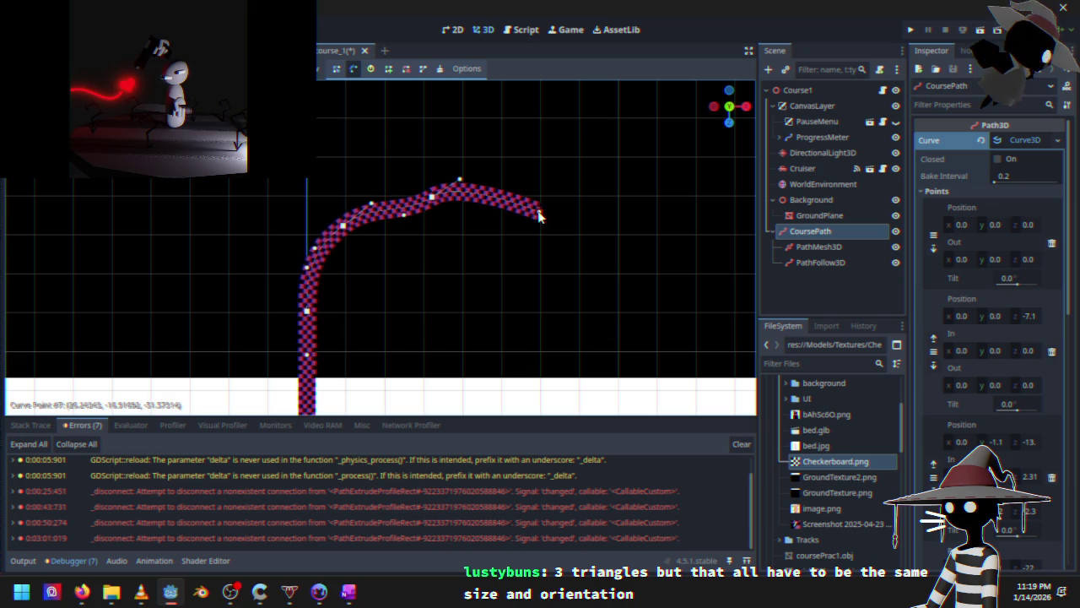
Nudge end point #7 and drag point #6's out handle to flatten the far curve
{"action": "left_click_drag", "start_coordinate": [540, 216], "coordinate": [542, 215]}
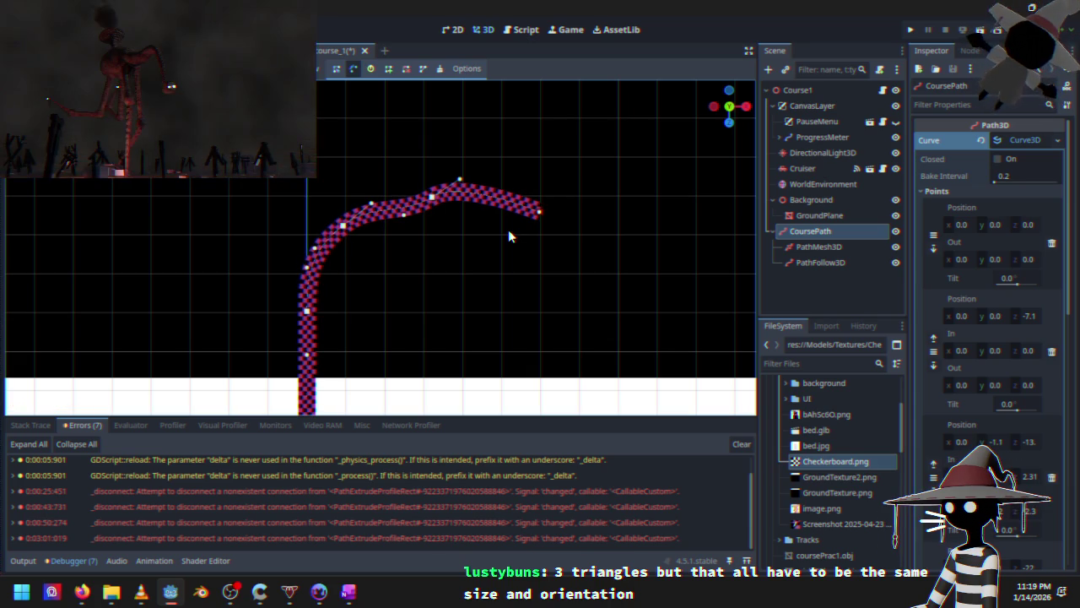
{"action": "scroll", "coordinate": [396, 242], "scroll_direction": "up", "scroll_amount": 3}
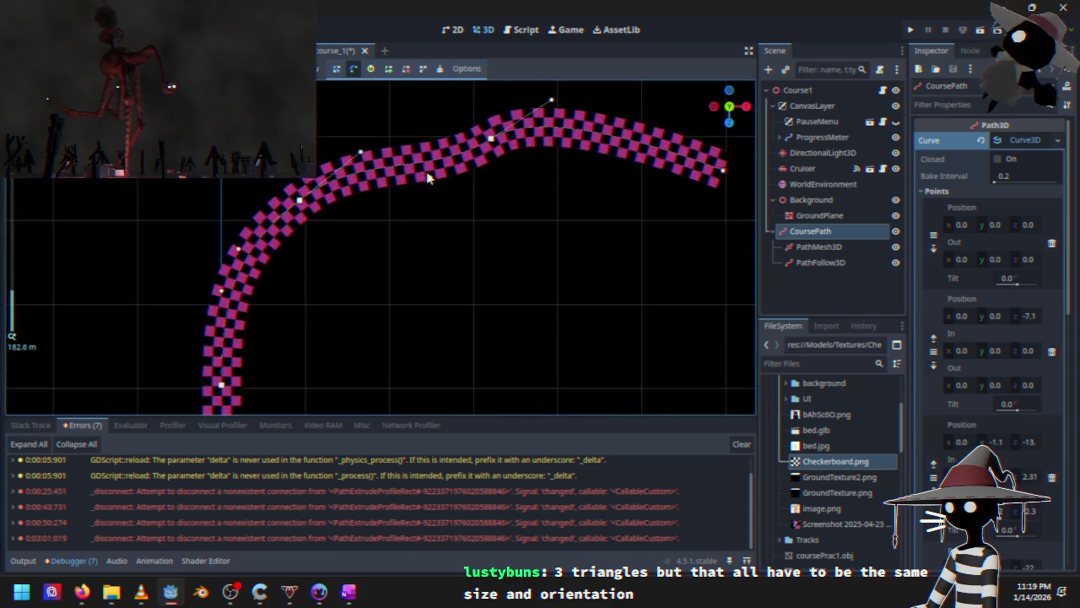
{"action": "left_click", "coordinate": [487, 182]}
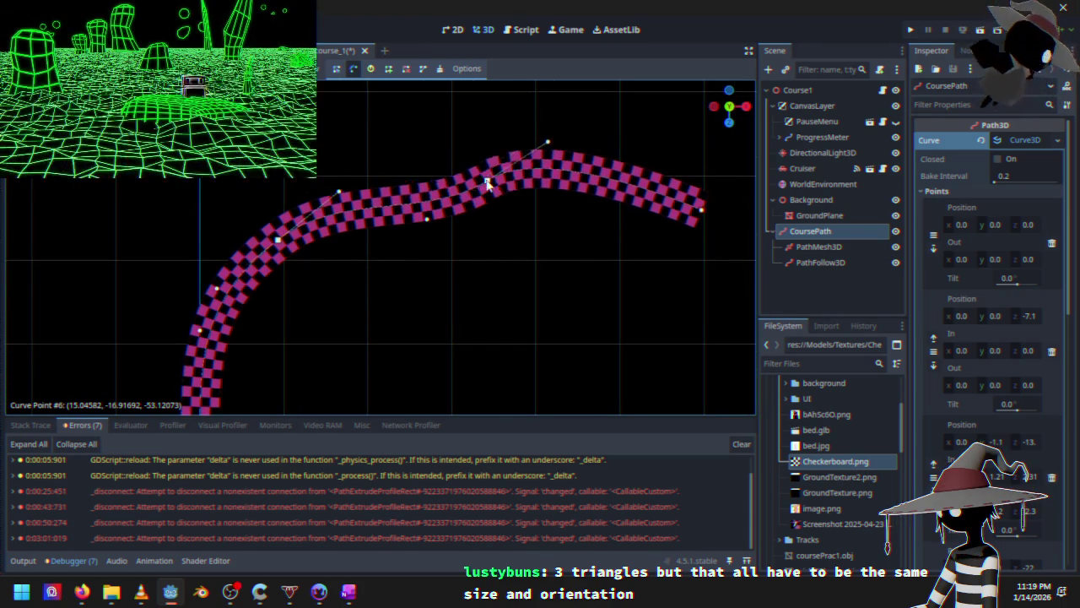
{"action": "mouse_move", "coordinate": [550, 146]}
{"action": "left_mouse_down"}
{"action": "mouse_move", "coordinate": [579, 187]}
{"action": "mouse_move", "coordinate": [558, 181]}
{"action": "left_mouse_up"}
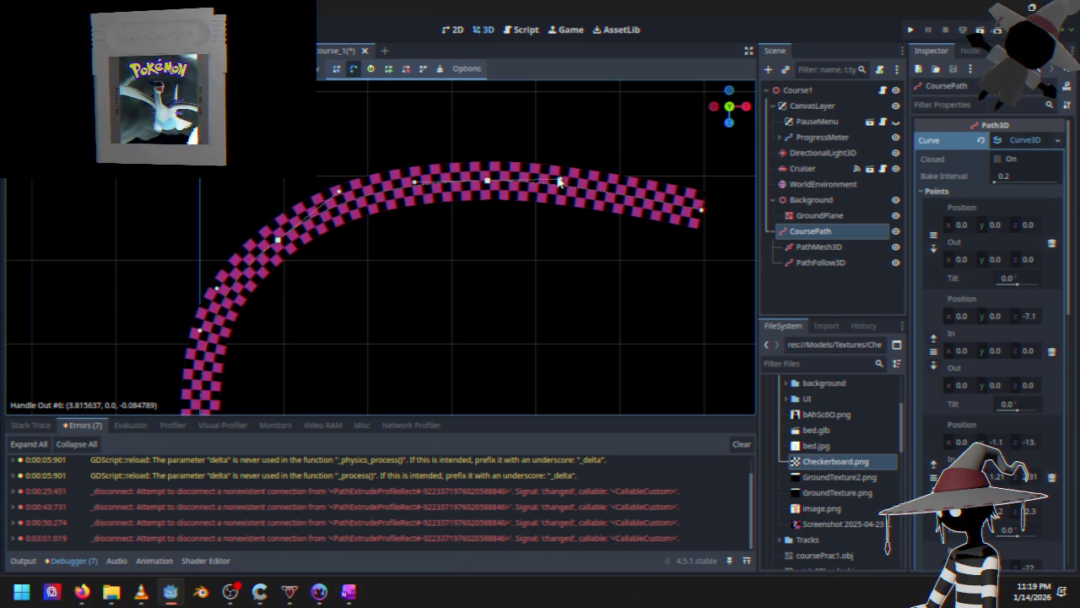
{"action": "mouse_move", "coordinate": [285, 315]}
{"action": "left_mouse_down"}
{"action": "mouse_move", "coordinate": [335, 297]}
{"action": "mouse_move", "coordinate": [349, 210]}
{"action": "mouse_move", "coordinate": [405, 115]}
{"action": "mouse_move", "coordinate": [624, 109]}
{"action": "mouse_move", "coordinate": [654, 155]}
{"action": "left_mouse_up"}
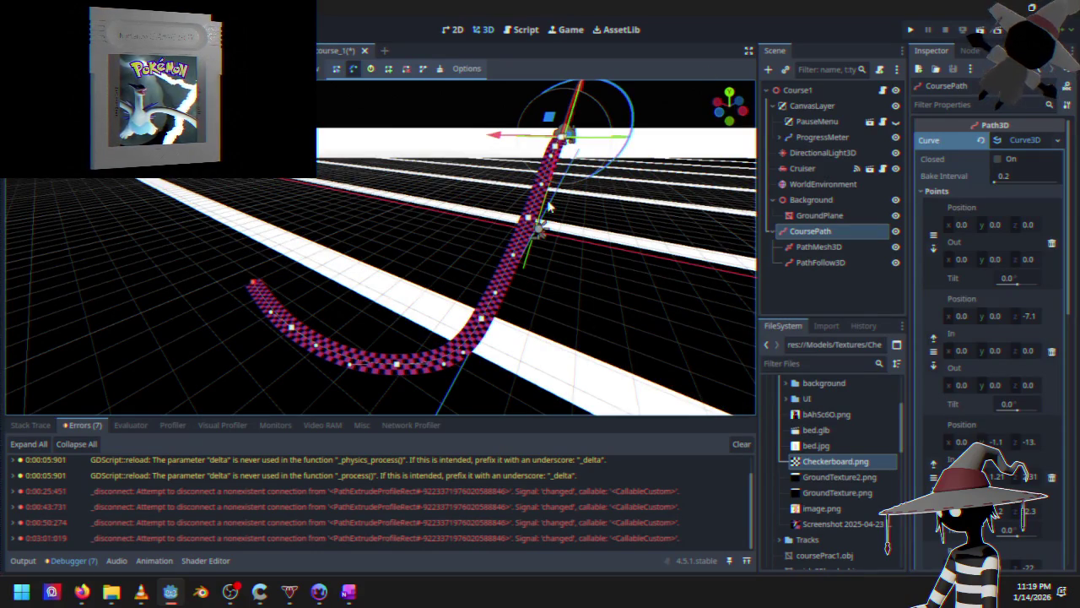
Run the project, start the race and accelerate, then exit fullscreen and move the window aside
{"action": "left_click", "coordinate": [917, 31]}
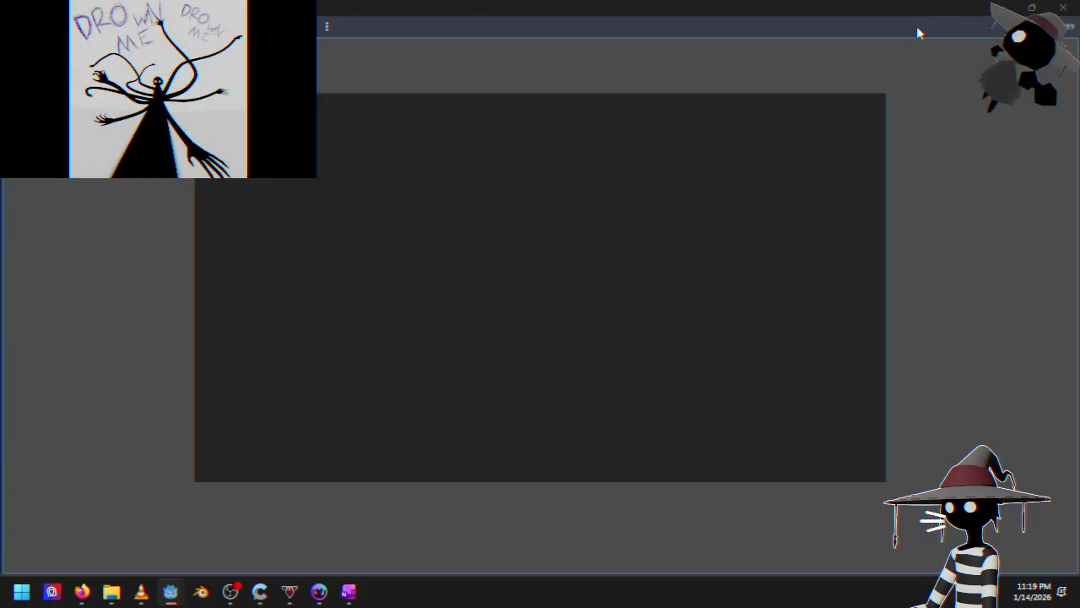
{"action": "key", "text": "Return"}
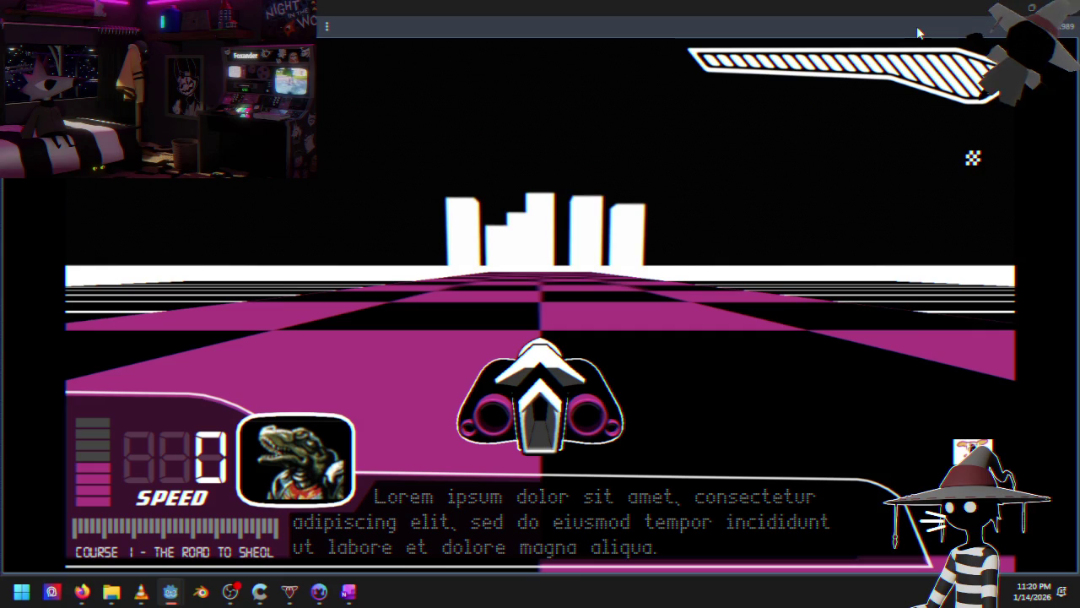
{"action": "key", "text": "Up"}
{"action": "key", "text": "Right"}
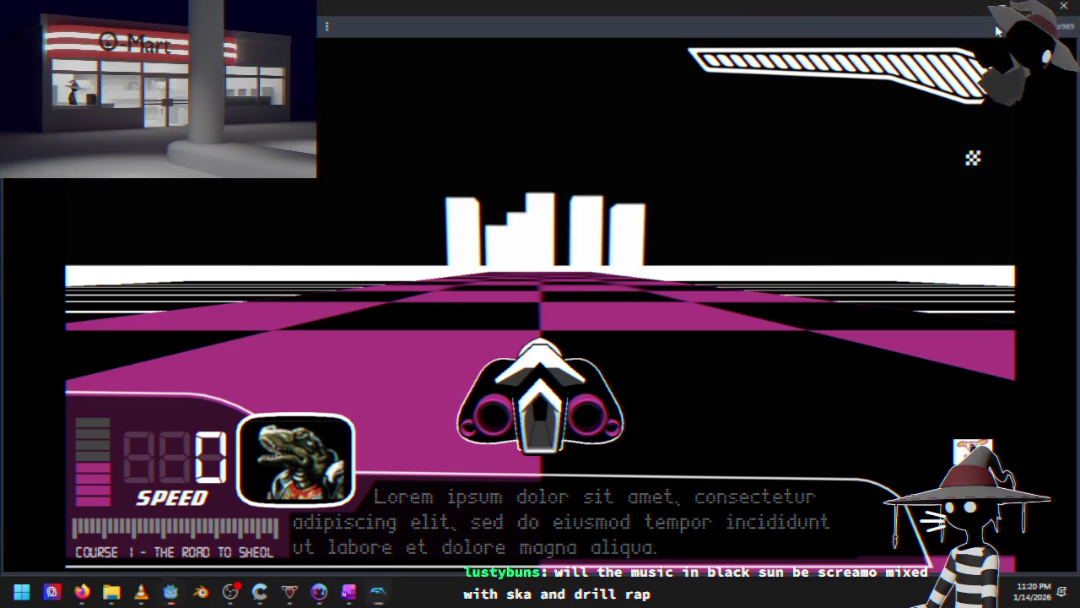
{"action": "key", "text": "F11"}
{"action": "left_click_drag", "start_coordinate": [632, 72], "coordinate": [706, 61]}
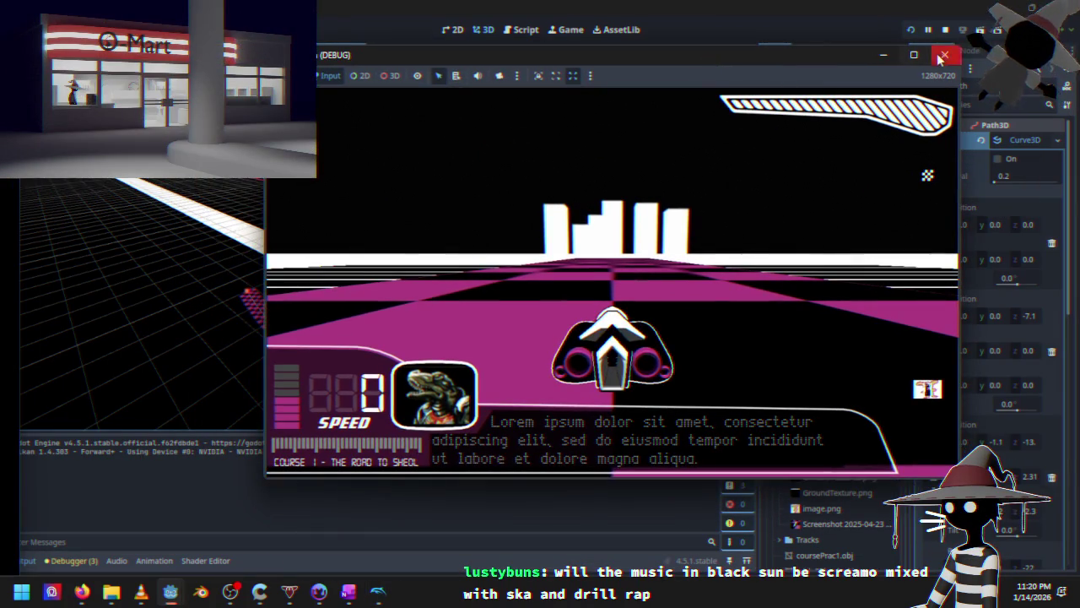
Stop the game run and bring the F-Zero GX window forward, moving it up and right
{"action": "left_click", "coordinate": [938, 56]}
{"action": "left_click", "coordinate": [377, 591]}
{"action": "left_click_drag", "start_coordinate": [279, 176], "coordinate": [573, 107]}
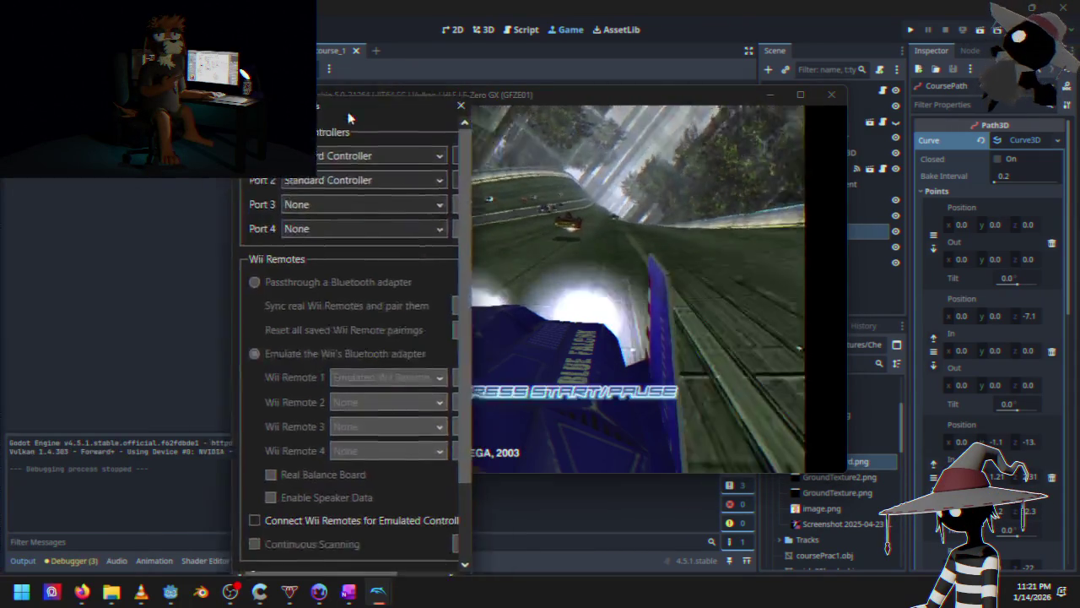
Enlarge and close Controller Settings, then choose Time Attack in F-Zero GX's Select Mode menu
{"action": "mouse_move", "coordinate": [357, 523]}
{"action": "left_mouse_down"}
{"action": "mouse_move", "coordinate": [414, 551]}
{"action": "mouse_move", "coordinate": [477, 547]}
{"action": "left_mouse_up"}
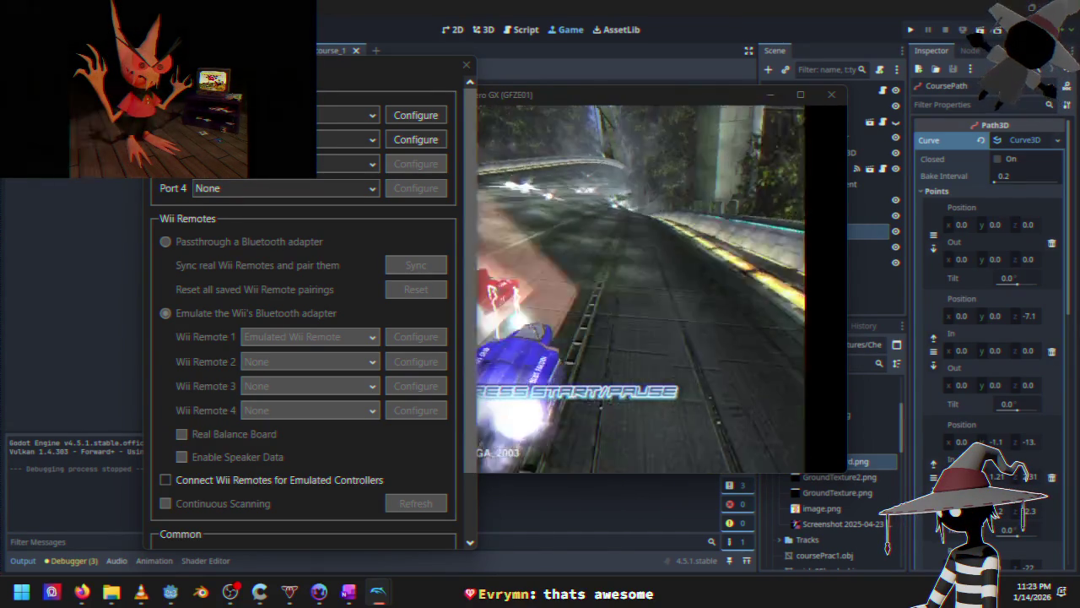
{"action": "left_click", "coordinate": [464, 68]}
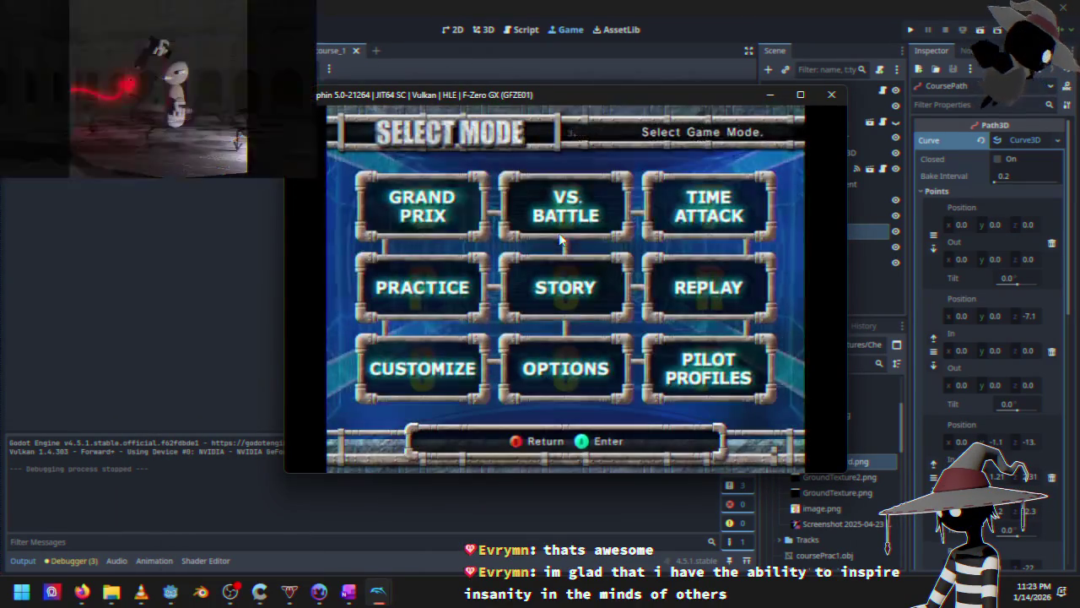
{"action": "key", "text": "Down"}
{"action": "key", "text": "Up"}
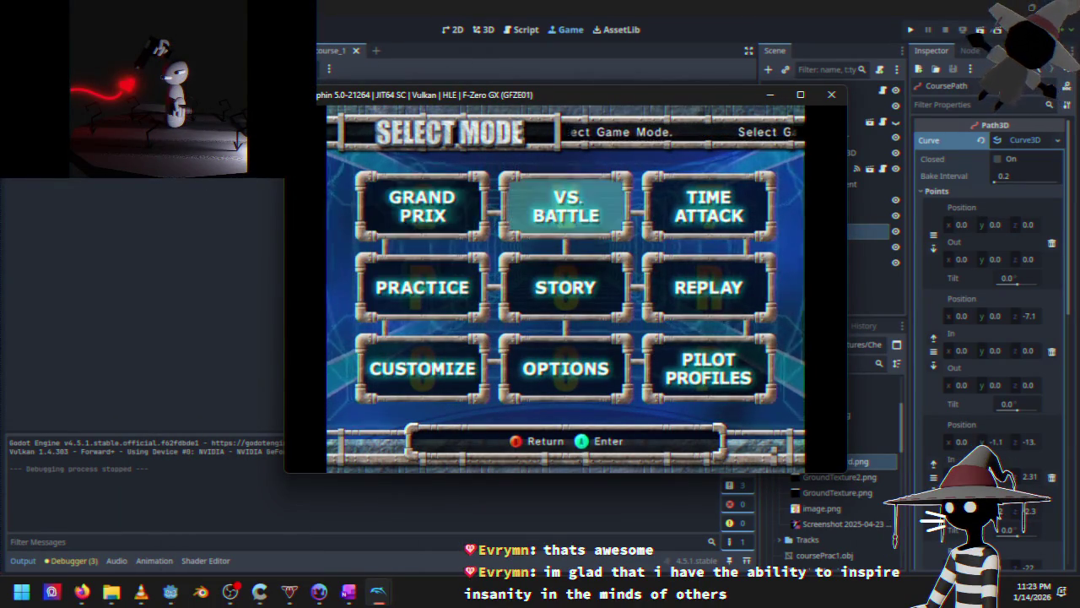
{"action": "key", "text": "Right"}
{"action": "key", "text": "Right"}
{"action": "key", "text": "Return"}
{"action": "key", "text": "Return"}
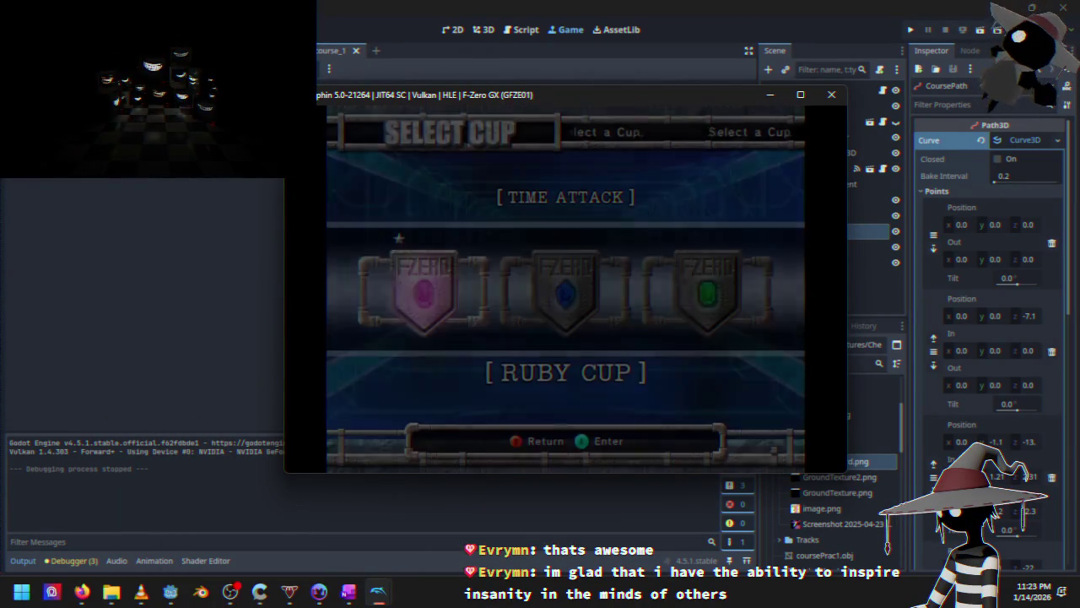
Choose the Ruby Cup and pick the Aeropolis Multiplex course
{"action": "key", "text": "Right"}
{"action": "key", "text": "Left"}
{"action": "key", "text": "Return"}
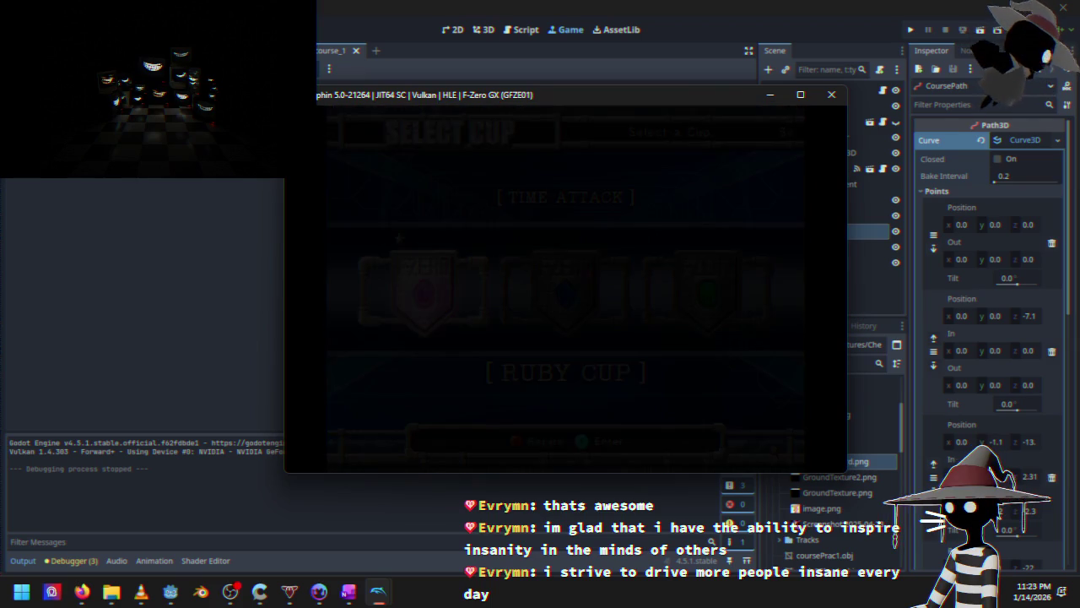
{"action": "key", "text": "Right"}
{"action": "key", "text": "Right"}
{"action": "key", "text": "Right"}
{"action": "key", "text": "Right"}
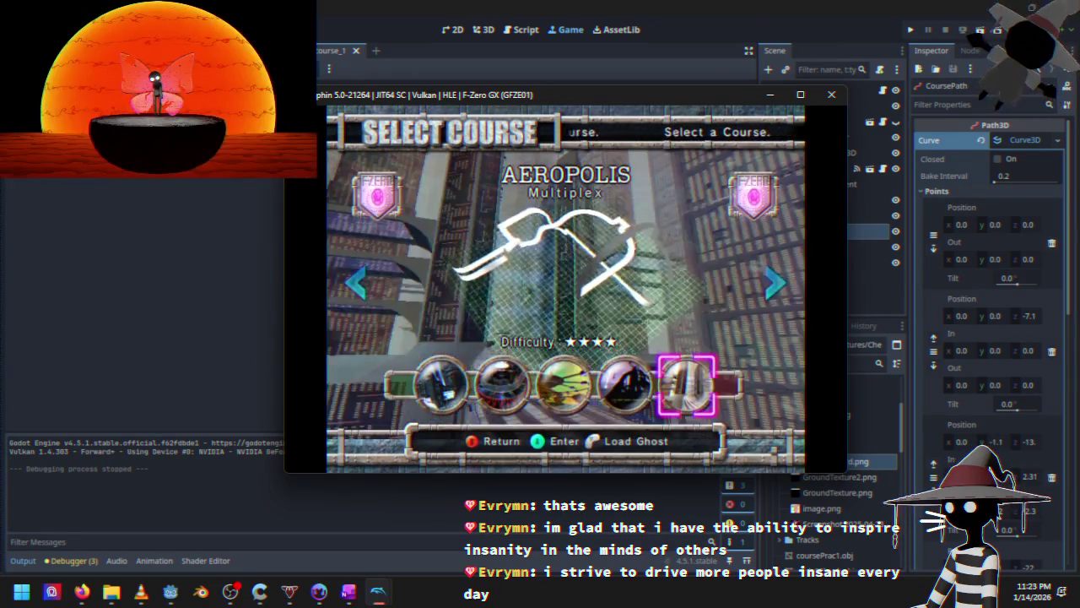
{"action": "key", "text": "Return"}
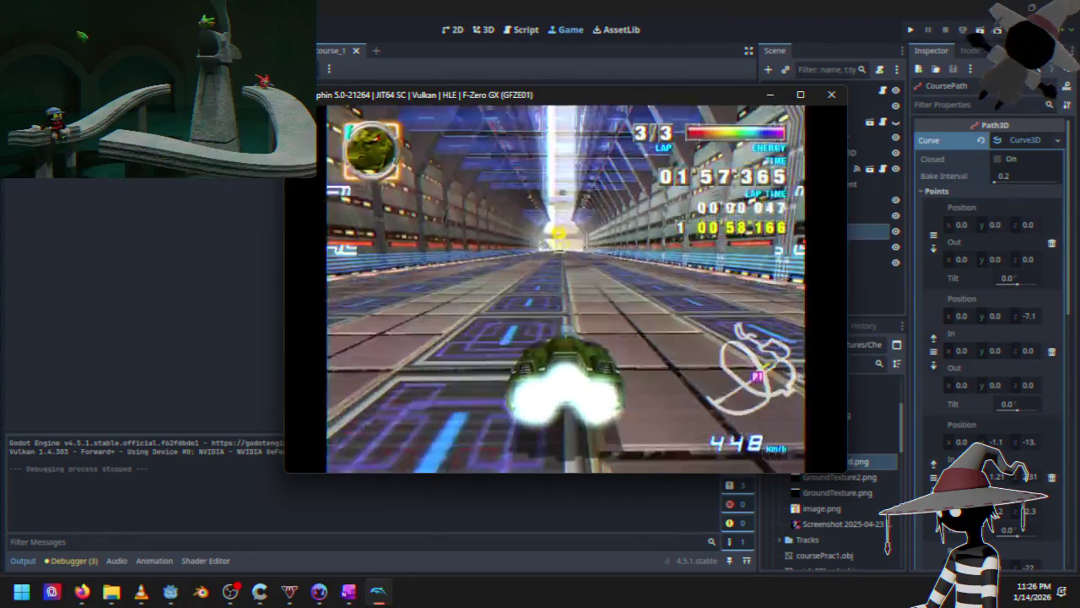
Pause the F-Zero GX race and close the Dolphin game window
{"action": "key", "text": "Return"}
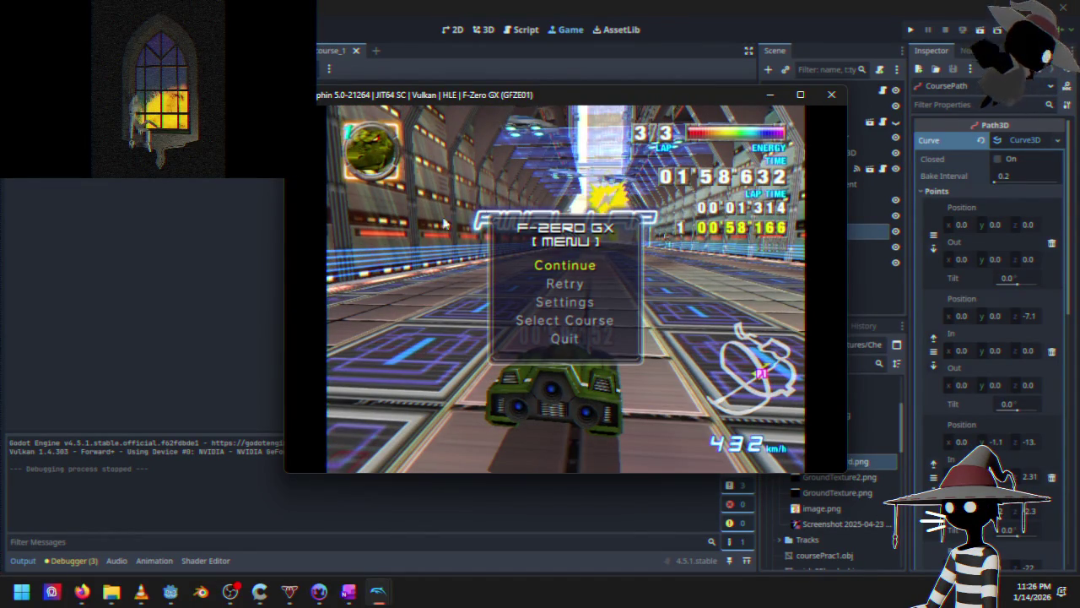
{"action": "key", "text": "Escape"}
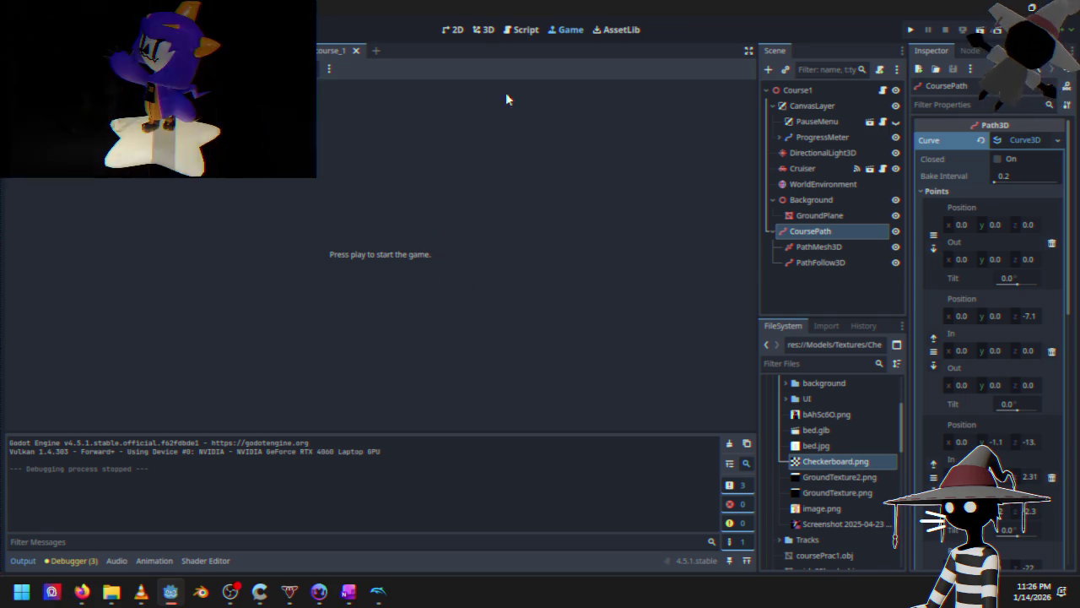
In the 3D view, orbit along CoursePath and drag point #4 to about (0.05, -16.63, -40.21)
{"action": "left_click", "coordinate": [485, 35]}
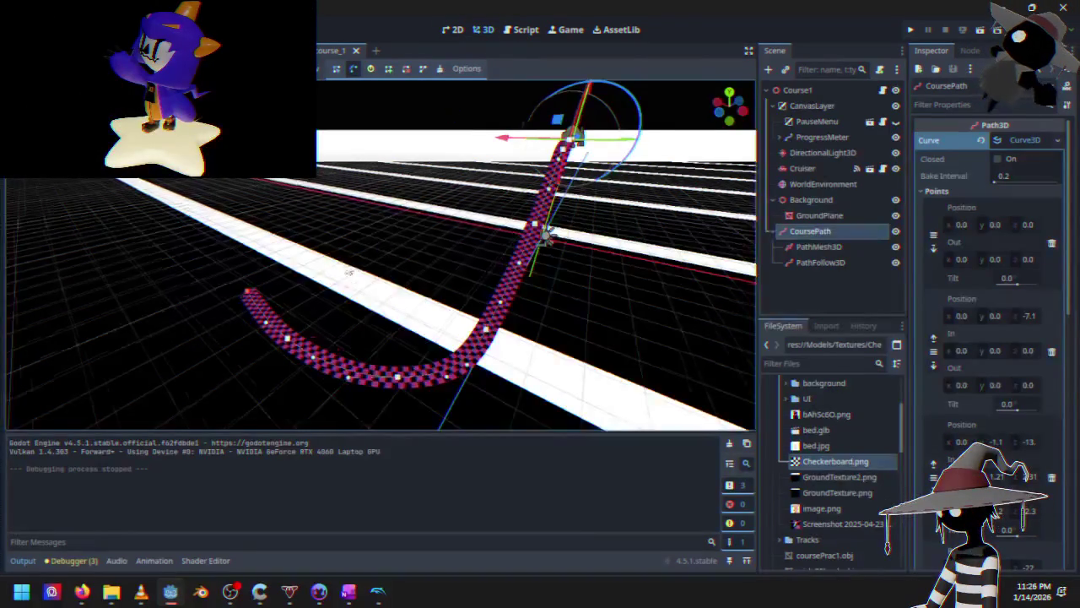
{"action": "scroll", "coordinate": [250, 291], "scroll_direction": "down", "scroll_amount": 5}
{"action": "left_click_drag", "start_coordinate": [250, 291], "coordinate": [149, 285]}
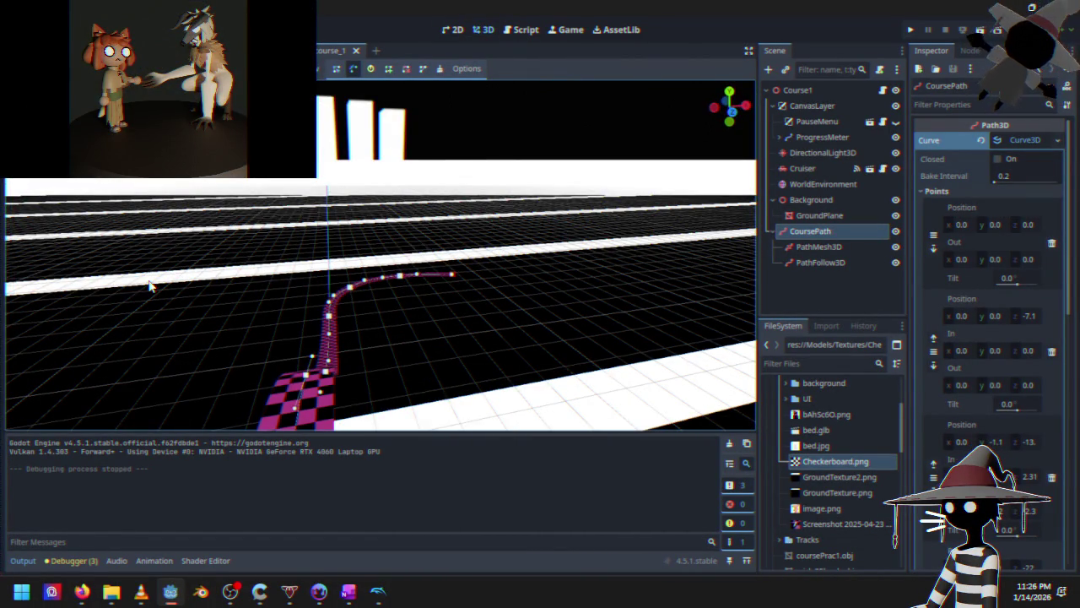
{"action": "mouse_move", "coordinate": [319, 316]}
{"action": "left_mouse_down"}
{"action": "mouse_move", "coordinate": [186, 299]}
{"action": "mouse_move", "coordinate": [332, 309]}
{"action": "mouse_move", "coordinate": [295, 300]}
{"action": "mouse_move", "coordinate": [343, 249]}
{"action": "mouse_move", "coordinate": [393, 291]}
{"action": "mouse_move", "coordinate": [467, 329]}
{"action": "mouse_move", "coordinate": [502, 293]}
{"action": "left_mouse_up"}
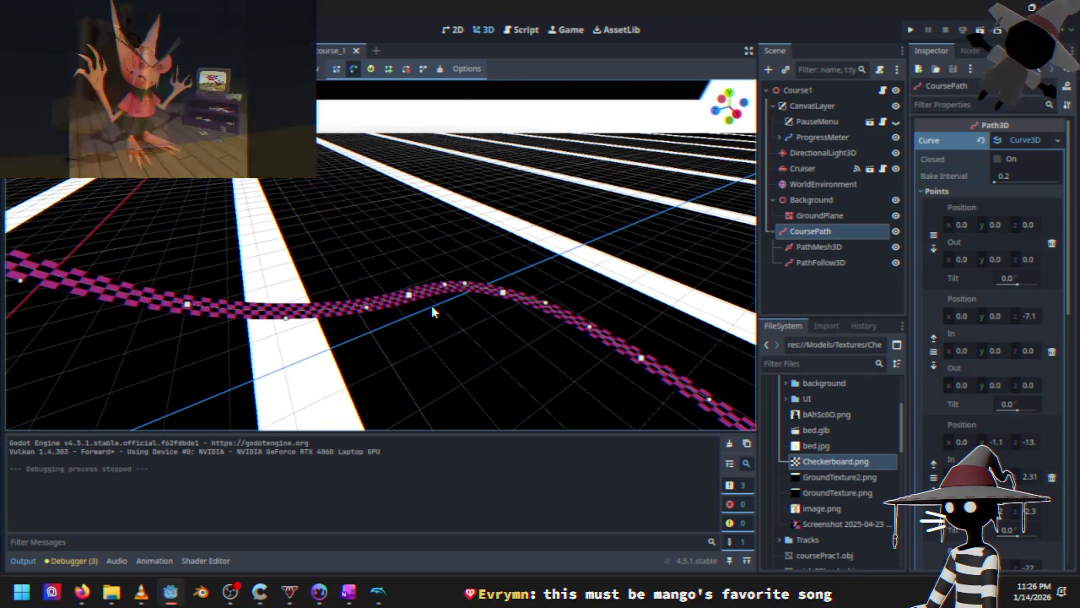
{"action": "mouse_move", "coordinate": [289, 357]}
{"action": "left_mouse_down"}
{"action": "mouse_move", "coordinate": [414, 345]}
{"action": "mouse_move", "coordinate": [414, 288]}
{"action": "mouse_move", "coordinate": [405, 328]}
{"action": "left_mouse_up"}
{"action": "left_click_drag", "start_coordinate": [489, 301], "coordinate": [485, 306]}
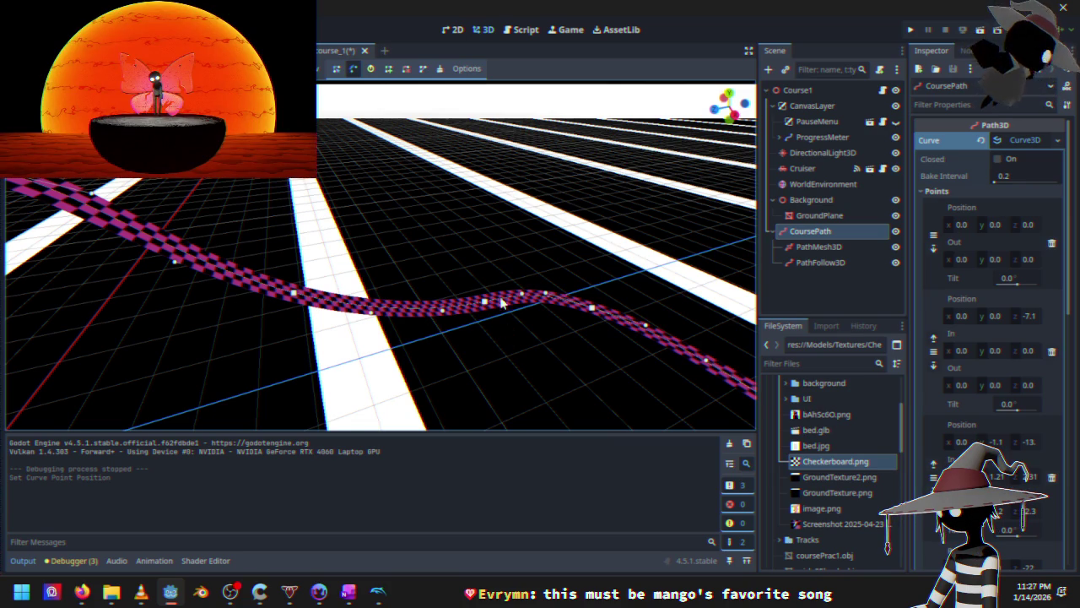
View CoursePath from Top View, tilt to check it in perspective, then return top-down over the path
{"action": "key", "text": "KP_7"}
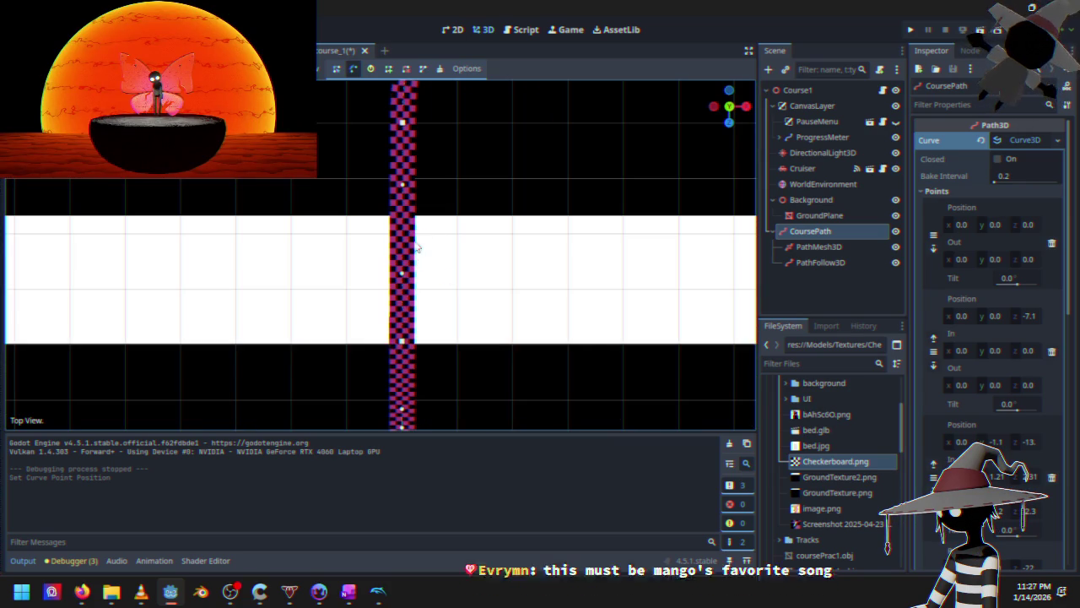
{"action": "left_click_drag", "start_coordinate": [413, 191], "coordinate": [398, 239]}
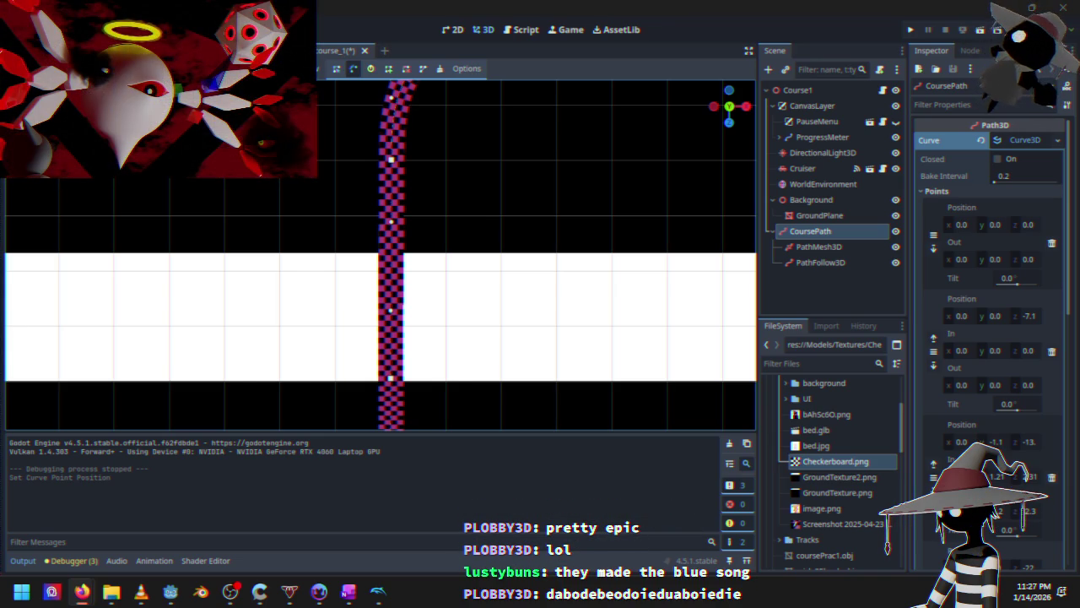
{"action": "mouse_move", "coordinate": [441, 284]}
{"action": "left_mouse_down"}
{"action": "mouse_move", "coordinate": [417, 301]}
{"action": "mouse_move", "coordinate": [414, 368]}
{"action": "mouse_move", "coordinate": [238, 181]}
{"action": "left_mouse_up"}
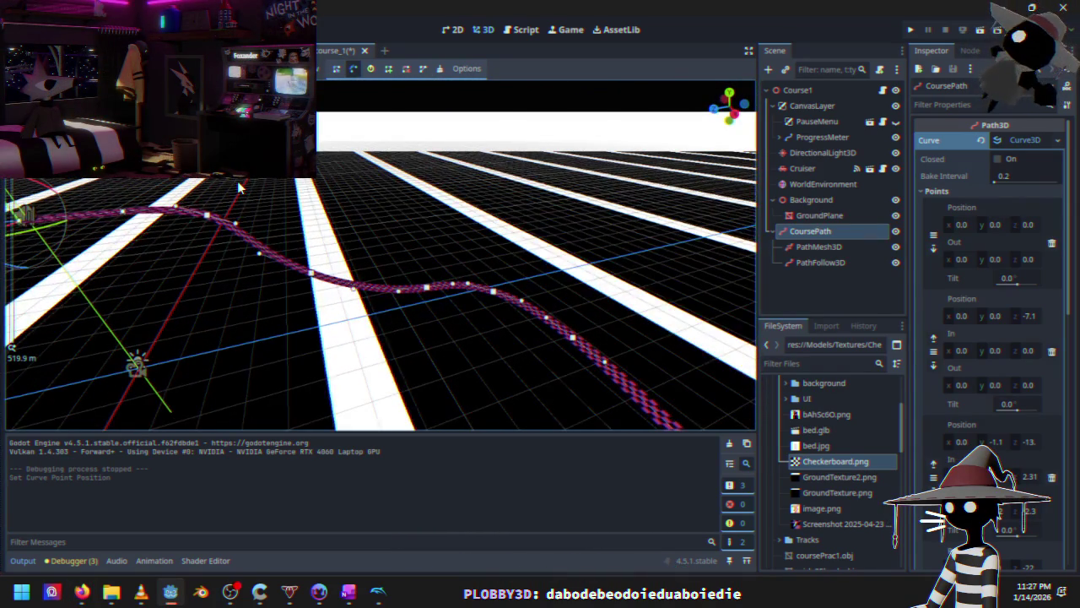
{"action": "key", "text": "KP_7"}
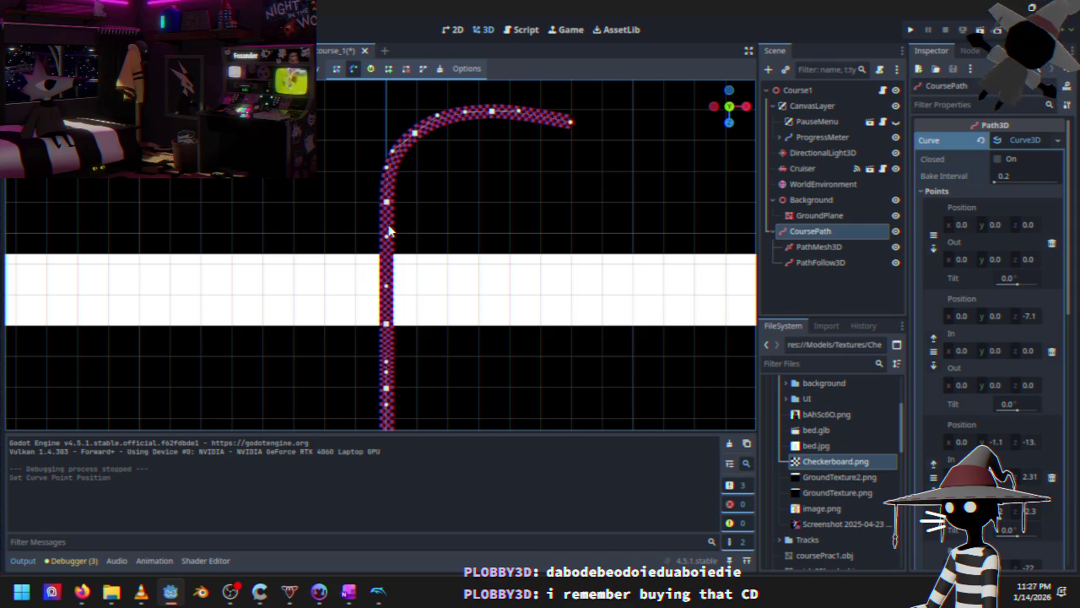
{"action": "mouse_move", "coordinate": [410, 236]}
{"action": "left_mouse_down"}
{"action": "mouse_move", "coordinate": [381, 218]}
{"action": "mouse_move", "coordinate": [389, 205]}
{"action": "mouse_move", "coordinate": [405, 200]}
{"action": "mouse_move", "coordinate": [390, 238]}
{"action": "mouse_move", "coordinate": [406, 251]}
{"action": "mouse_move", "coordinate": [448, 226]}
{"action": "left_mouse_up"}
{"action": "scroll", "coordinate": [414, 309], "scroll_direction": "down", "scroll_amount": 3}
From above, move CoursePath point #4 up and right and point #5 down and right
{"action": "scroll", "coordinate": [431, 311], "scroll_direction": "down", "scroll_amount": 3}
{"action": "scroll", "coordinate": [423, 195], "scroll_direction": "down", "scroll_amount": 3}
{"action": "mouse_move", "coordinate": [399, 195]}
{"action": "left_mouse_down"}
{"action": "mouse_move", "coordinate": [433, 193]}
{"action": "mouse_move", "coordinate": [431, 216]}
{"action": "mouse_move", "coordinate": [422, 196]}
{"action": "mouse_move", "coordinate": [457, 192]}
{"action": "left_mouse_up"}
{"action": "scroll", "coordinate": [439, 177], "scroll_direction": "up", "scroll_amount": 3}
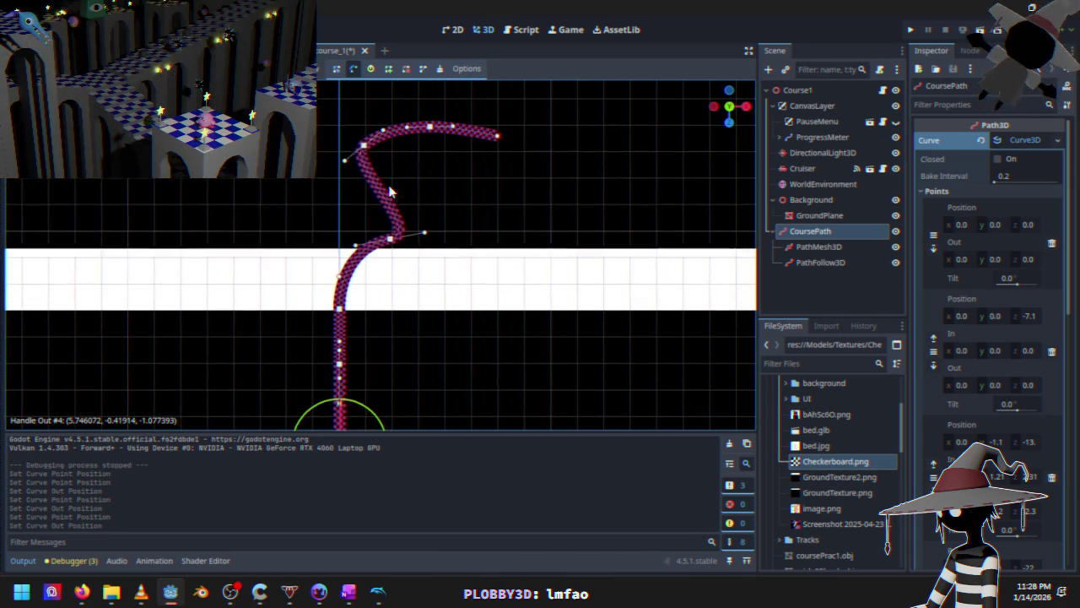
{"action": "mouse_move", "coordinate": [364, 150]}
{"action": "left_mouse_down"}
{"action": "mouse_move", "coordinate": [436, 243]}
{"action": "mouse_move", "coordinate": [386, 245]}
{"action": "mouse_move", "coordinate": [377, 257]}
{"action": "left_mouse_up"}
Orbit to a tilted perspective and reposition the path's end point #7
{"action": "mouse_move", "coordinate": [379, 273]}
{"action": "left_mouse_down"}
{"action": "mouse_move", "coordinate": [427, 188]}
{"action": "mouse_move", "coordinate": [402, 206]}
{"action": "mouse_move", "coordinate": [540, 155]}
{"action": "mouse_move", "coordinate": [511, 257]}
{"action": "mouse_move", "coordinate": [442, 217]}
{"action": "mouse_move", "coordinate": [507, 253]}
{"action": "left_mouse_up"}
{"action": "mouse_move", "coordinate": [311, 272]}
{"action": "left_mouse_down"}
{"action": "mouse_move", "coordinate": [475, 248]}
{"action": "mouse_move", "coordinate": [482, 265]}
{"action": "mouse_move", "coordinate": [338, 270]}
{"action": "mouse_move", "coordinate": [340, 332]}
{"action": "mouse_move", "coordinate": [422, 337]}
{"action": "mouse_move", "coordinate": [354, 317]}
{"action": "mouse_move", "coordinate": [304, 369]}
{"action": "mouse_move", "coordinate": [338, 346]}
{"action": "mouse_move", "coordinate": [329, 354]}
{"action": "mouse_move", "coordinate": [307, 336]}
{"action": "mouse_move", "coordinate": [434, 349]}
{"action": "mouse_move", "coordinate": [470, 317]}
{"action": "mouse_move", "coordinate": [339, 308]}
{"action": "mouse_move", "coordinate": [448, 301]}
{"action": "mouse_move", "coordinate": [329, 313]}
{"action": "mouse_move", "coordinate": [308, 272]}
{"action": "mouse_move", "coordinate": [234, 294]}
{"action": "left_mouse_up"}
{"action": "mouse_move", "coordinate": [367, 392]}
{"action": "left_mouse_down"}
{"action": "mouse_move", "coordinate": [463, 376]}
{"action": "mouse_move", "coordinate": [328, 338]}
{"action": "mouse_move", "coordinate": [424, 309]}
{"action": "mouse_move", "coordinate": [414, 292]}
{"action": "mouse_move", "coordinate": [455, 301]}
{"action": "mouse_move", "coordinate": [422, 273]}
{"action": "mouse_move", "coordinate": [427, 262]}
{"action": "mouse_move", "coordinate": [365, 334]}
{"action": "mouse_move", "coordinate": [422, 265]}
{"action": "mouse_move", "coordinate": [608, 155]}
{"action": "mouse_move", "coordinate": [719, 168]}
{"action": "mouse_move", "coordinate": [742, 190]}
{"action": "left_mouse_up"}
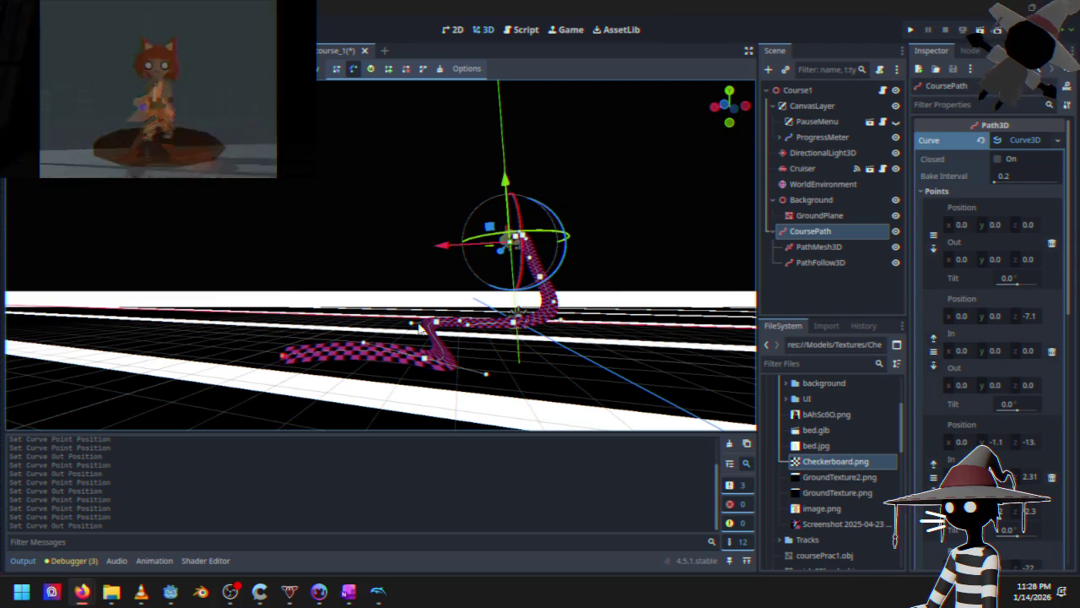
Adjust point #6 and move end point #7 to about (24.08, -14.83, -48.44), checking the S-bend from lower angles
{"action": "mouse_move", "coordinate": [300, 325]}
{"action": "left_mouse_down"}
{"action": "mouse_move", "coordinate": [353, 296]}
{"action": "mouse_move", "coordinate": [292, 326]}
{"action": "mouse_move", "coordinate": [287, 283]}
{"action": "left_mouse_up"}
{"action": "mouse_move", "coordinate": [382, 297]}
{"action": "left_mouse_down"}
{"action": "mouse_move", "coordinate": [258, 299]}
{"action": "mouse_move", "coordinate": [309, 301]}
{"action": "mouse_move", "coordinate": [237, 318]}
{"action": "left_mouse_up"}
{"action": "left_click_drag", "start_coordinate": [310, 315], "coordinate": [363, 300]}
{"action": "left_click_drag", "start_coordinate": [324, 254], "coordinate": [353, 246]}
{"action": "left_click_drag", "start_coordinate": [382, 291], "coordinate": [325, 333]}
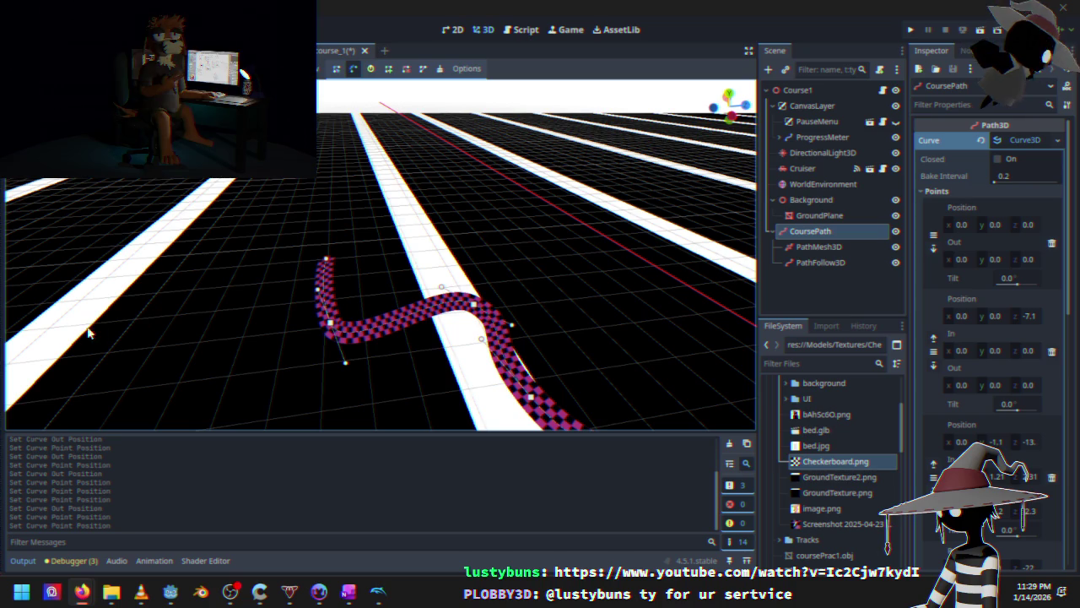
{"action": "mouse_move", "coordinate": [582, 238]}
{"action": "left_mouse_down"}
{"action": "mouse_move", "coordinate": [420, 295]}
{"action": "mouse_move", "coordinate": [349, 301]}
{"action": "mouse_move", "coordinate": [396, 301]}
{"action": "left_mouse_up"}
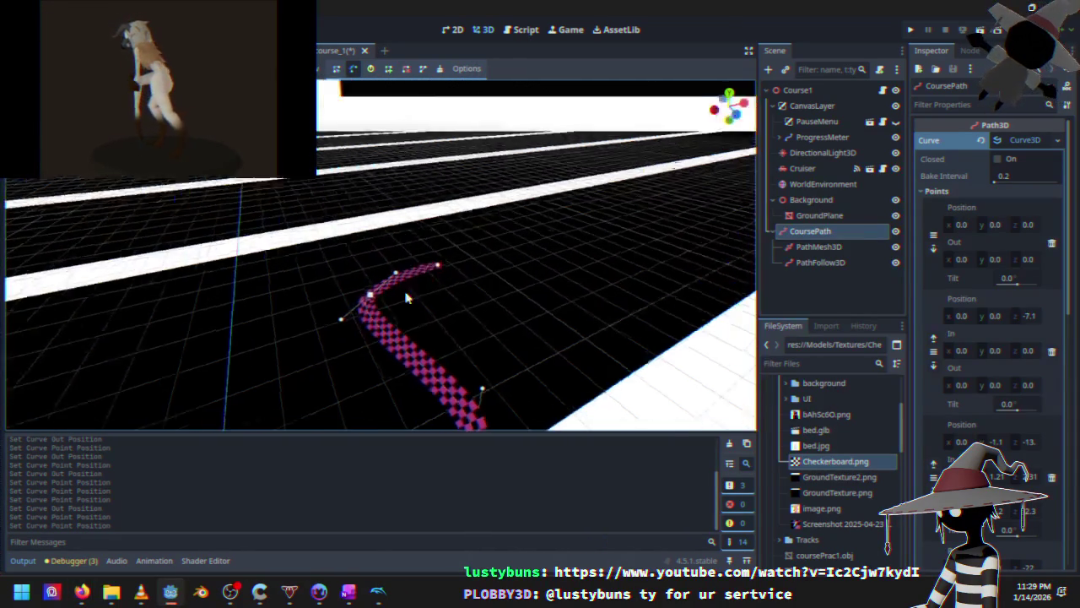
Run the game, start the race, restart at the starting line, accelerate along the track, then stop
{"action": "left_click", "coordinate": [907, 31]}
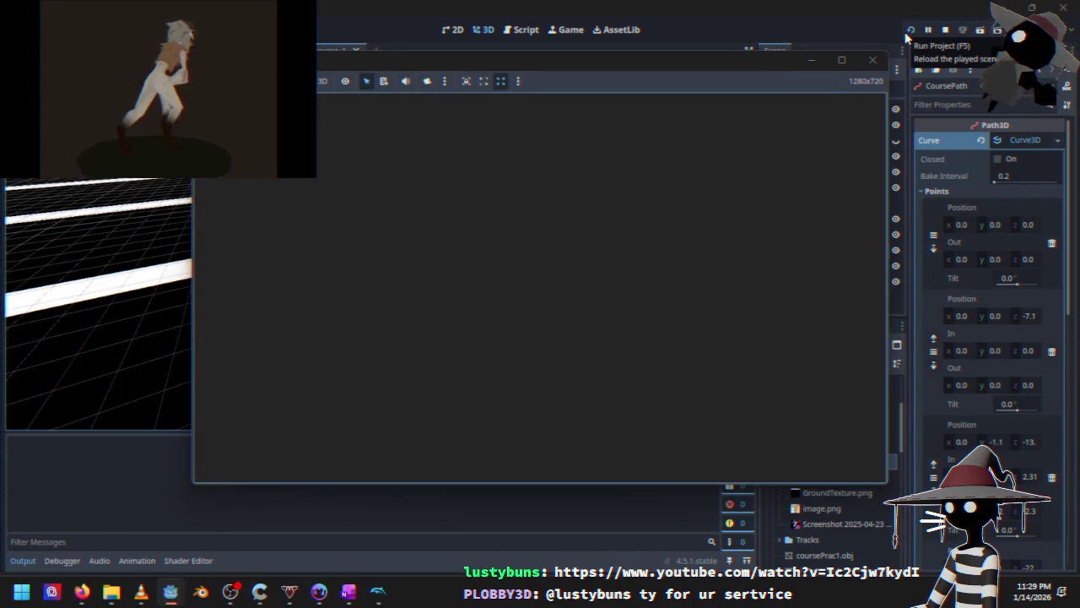
{"action": "key", "text": "Return"}
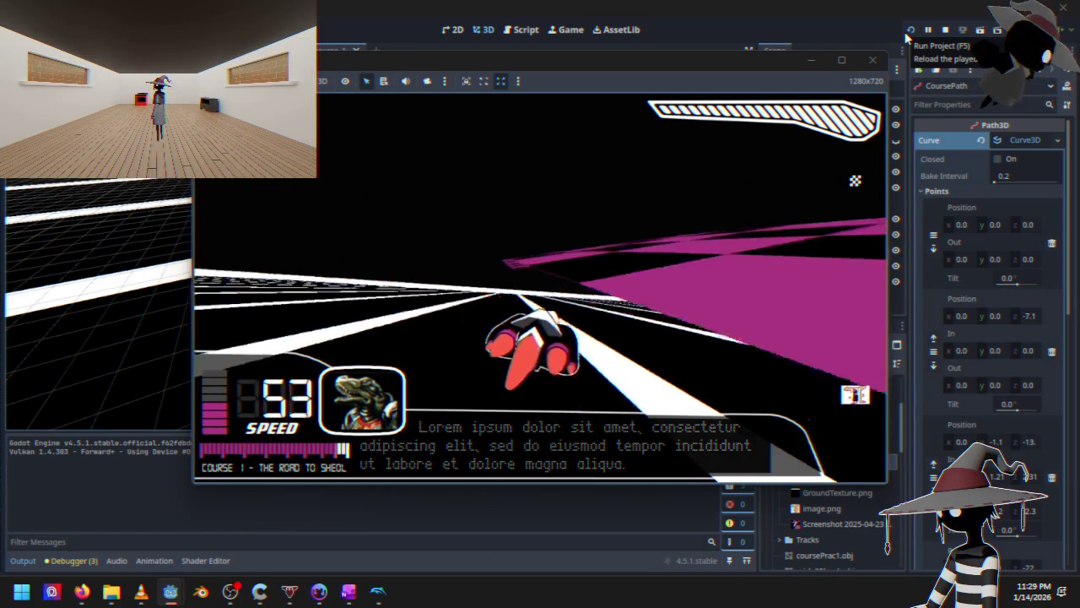
{"action": "left_click", "coordinate": [906, 34]}
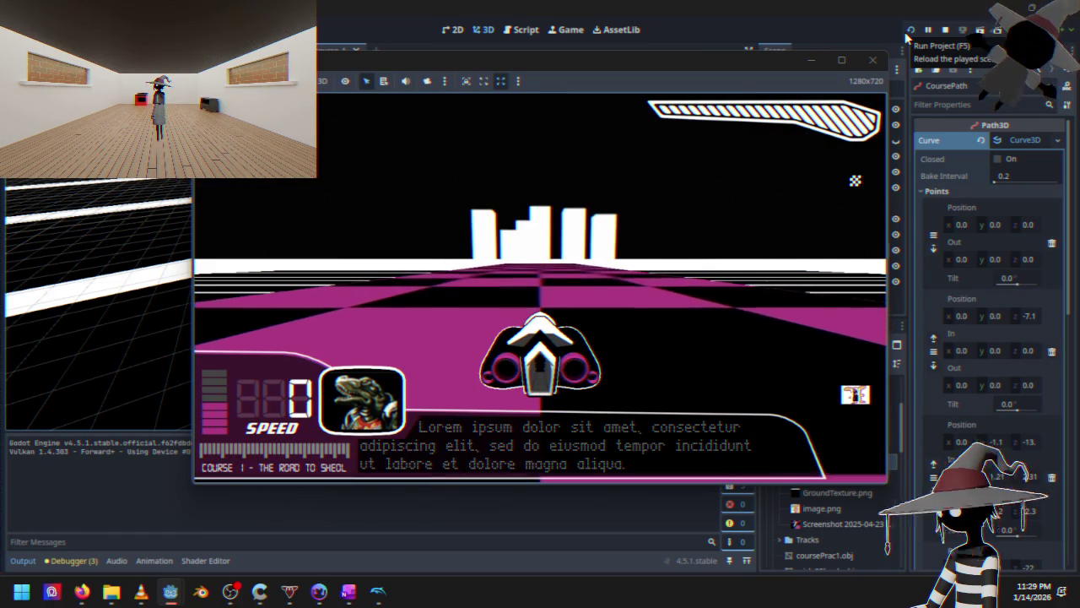
{"action": "key", "text": "Up"}
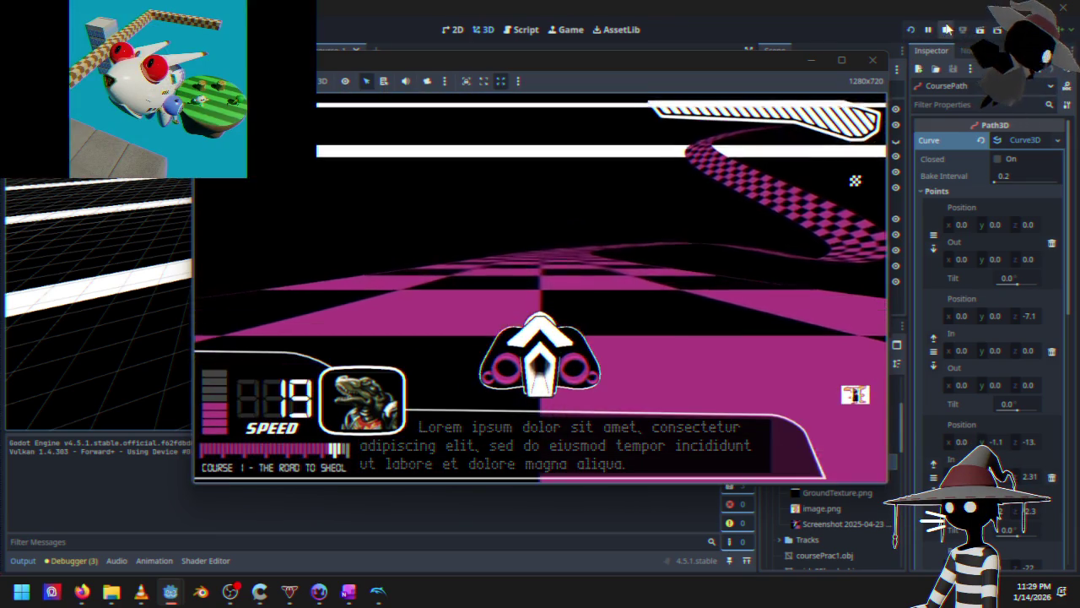
{"action": "left_click", "coordinate": [945, 30]}
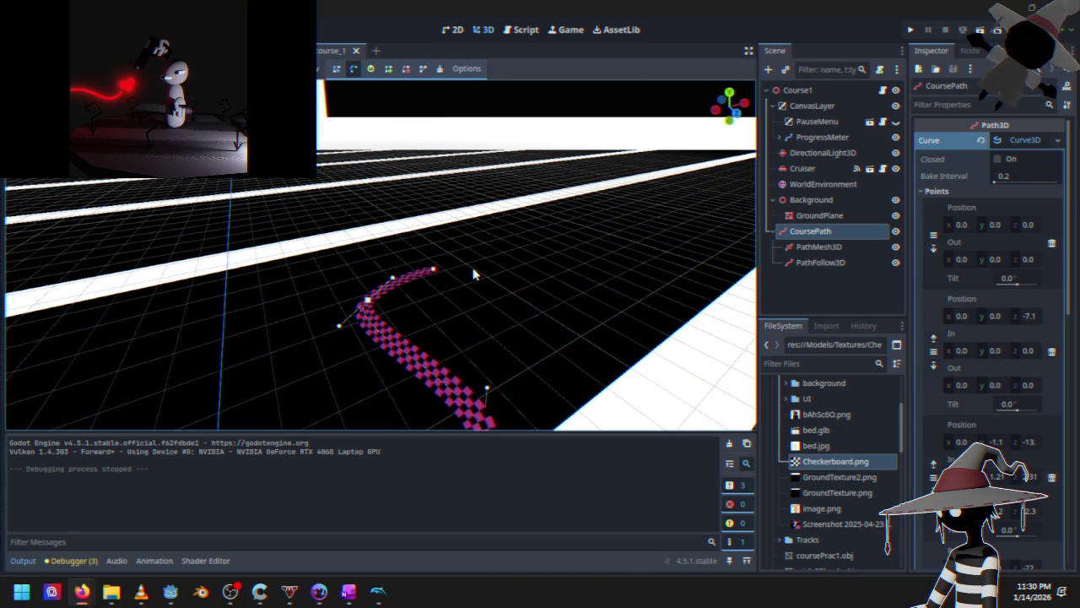
Orbit around the whole checkered track, then minimize the editor with Super+D to show the desktop
{"action": "left_click_drag", "start_coordinate": [345, 268], "coordinate": [537, 210]}
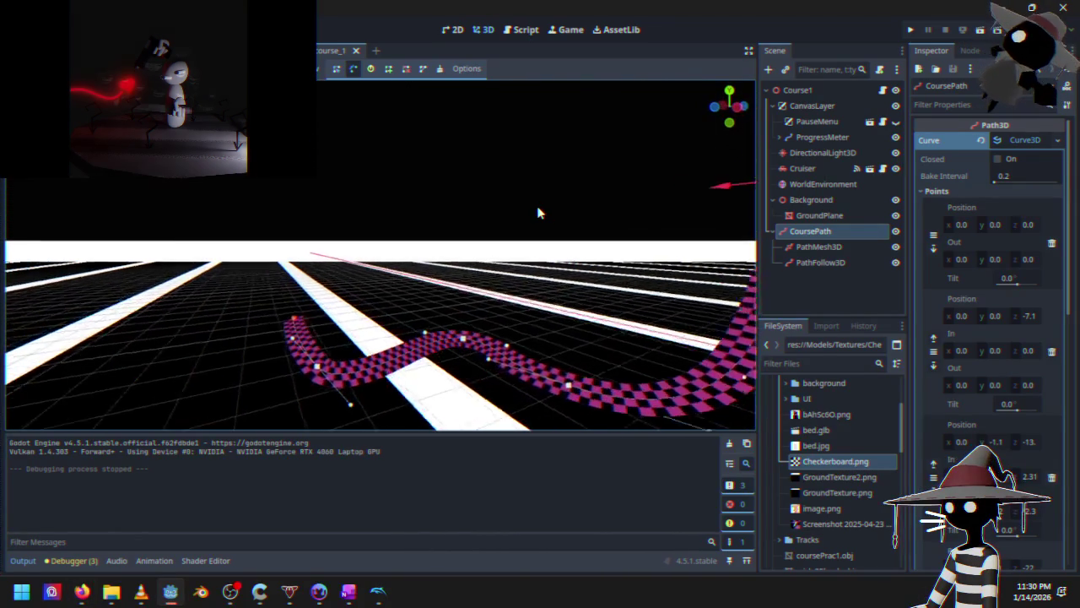
{"action": "mouse_move", "coordinate": [533, 282]}
{"action": "left_mouse_down"}
{"action": "mouse_move", "coordinate": [229, 191]}
{"action": "mouse_move", "coordinate": [200, 226]}
{"action": "left_mouse_up"}
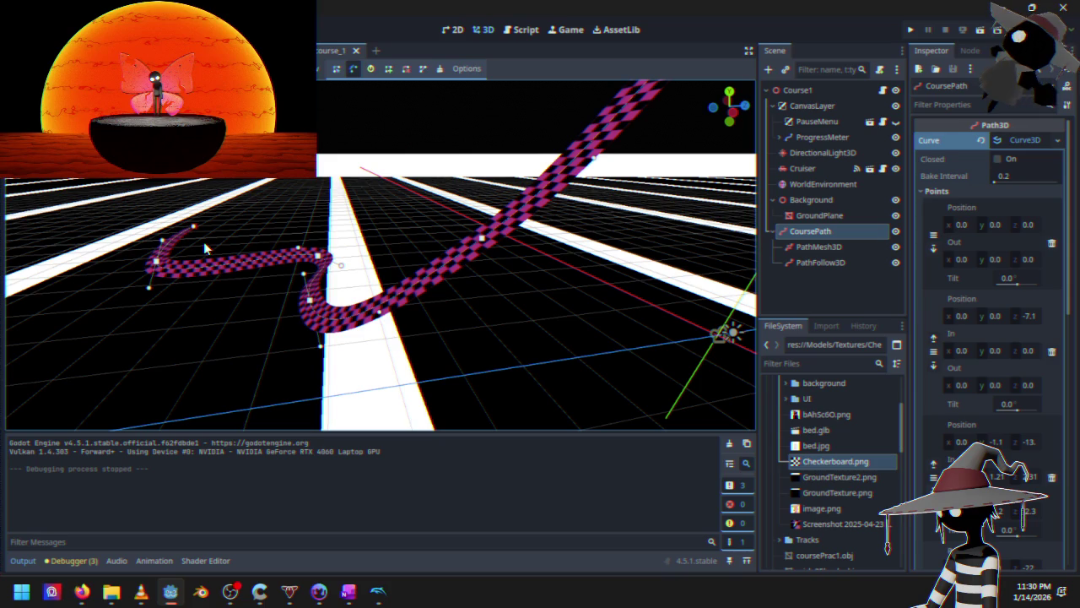
{"action": "left_click_drag", "start_coordinate": [187, 253], "coordinate": [171, 310]}
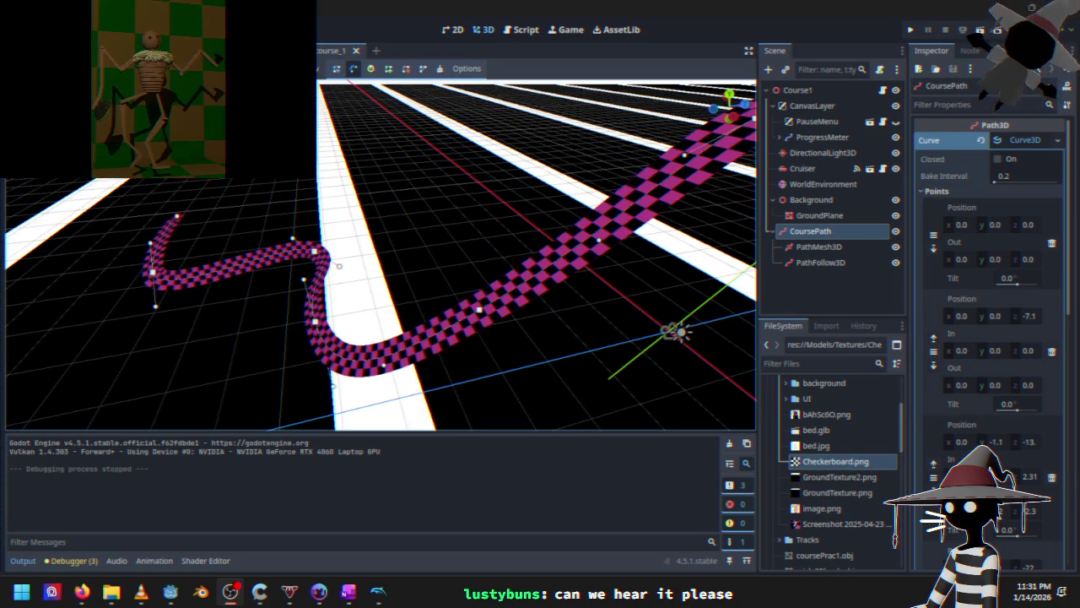
{"action": "key", "text": "super+d"}
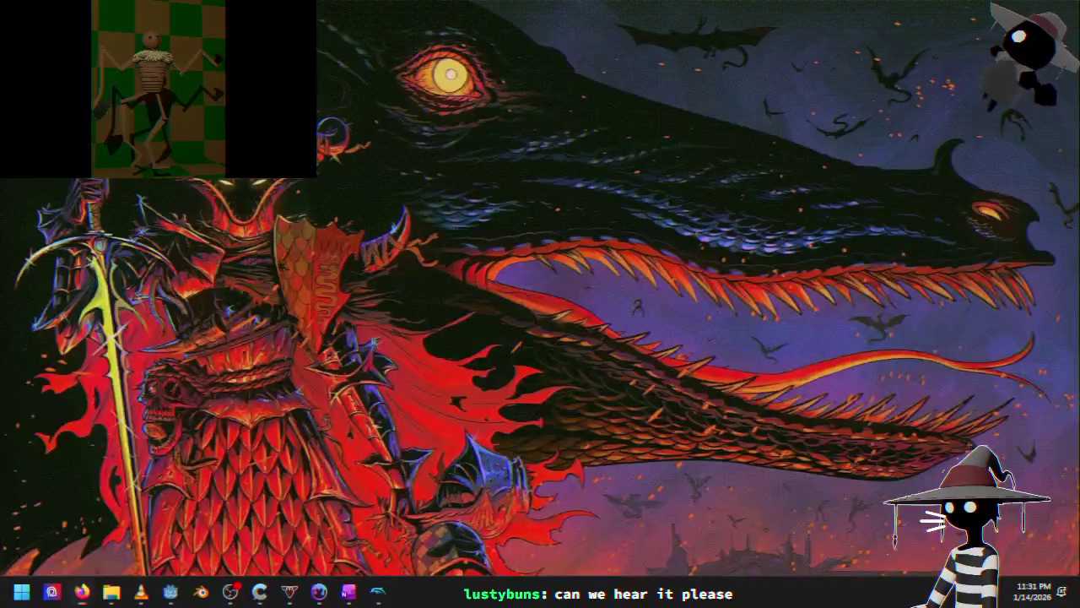
Restore the Godot editor, glance at the paused F-Zero GX game, and switch back to Godot
{"action": "key", "text": "super+d"}
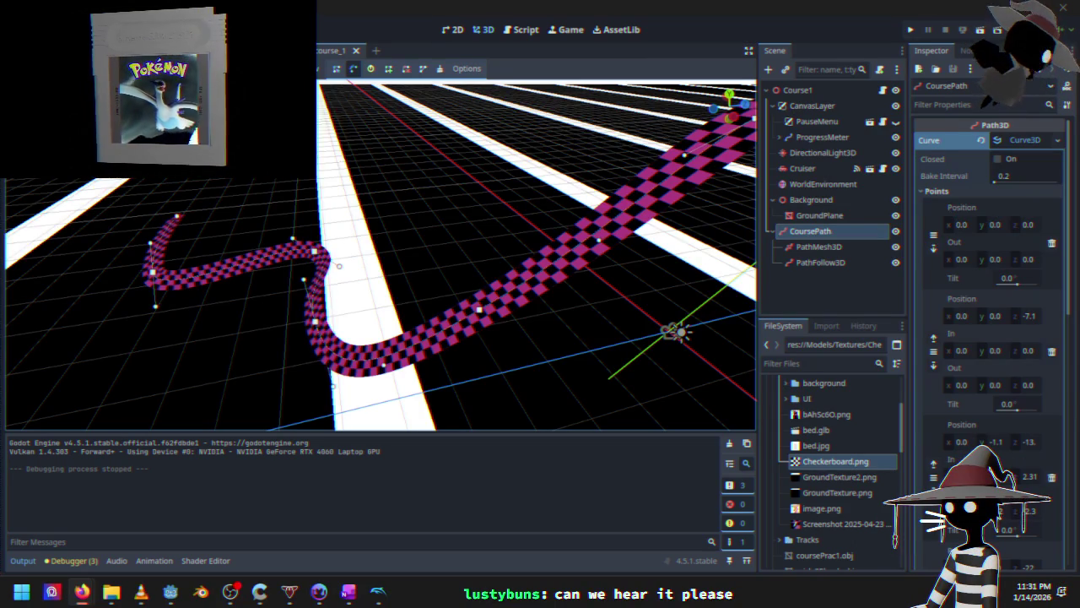
{"action": "key", "text": "alt+Tab"}
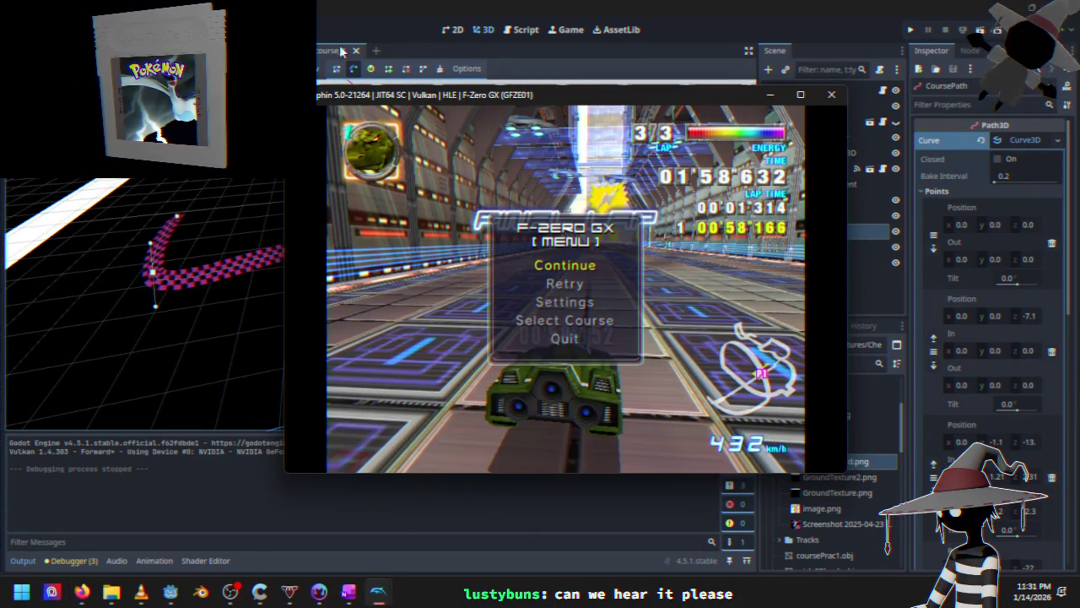
{"action": "key", "text": "alt+Tab"}
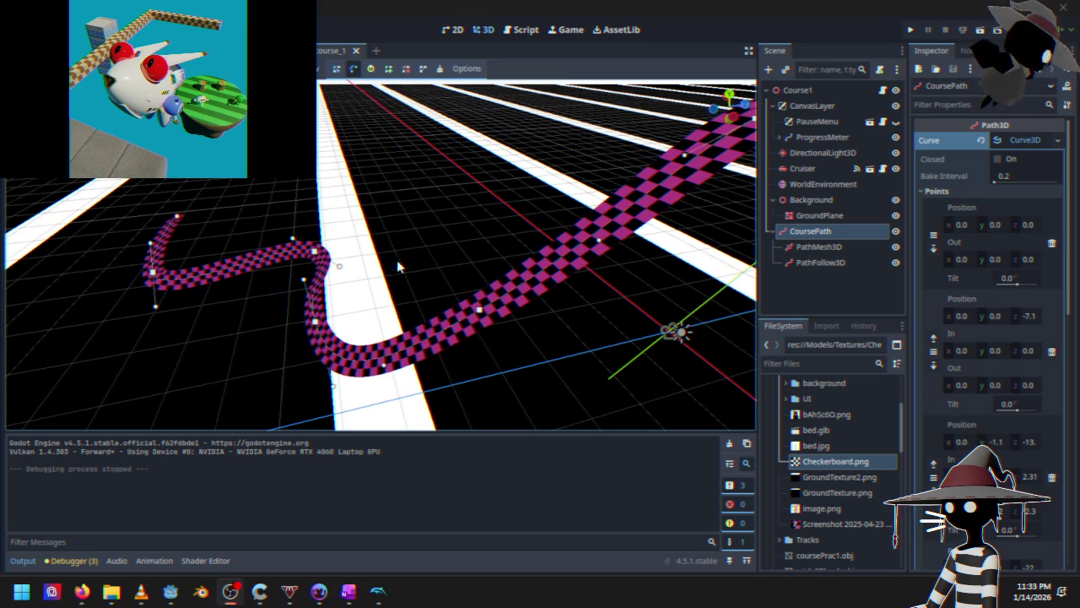
Orbit to a lower view of the course track, then switch to the Road scene and view it from above
{"action": "mouse_move", "coordinate": [398, 304]}
{"action": "left_mouse_down"}
{"action": "mouse_move", "coordinate": [505, 192]}
{"action": "mouse_move", "coordinate": [468, 257]}
{"action": "left_mouse_up"}
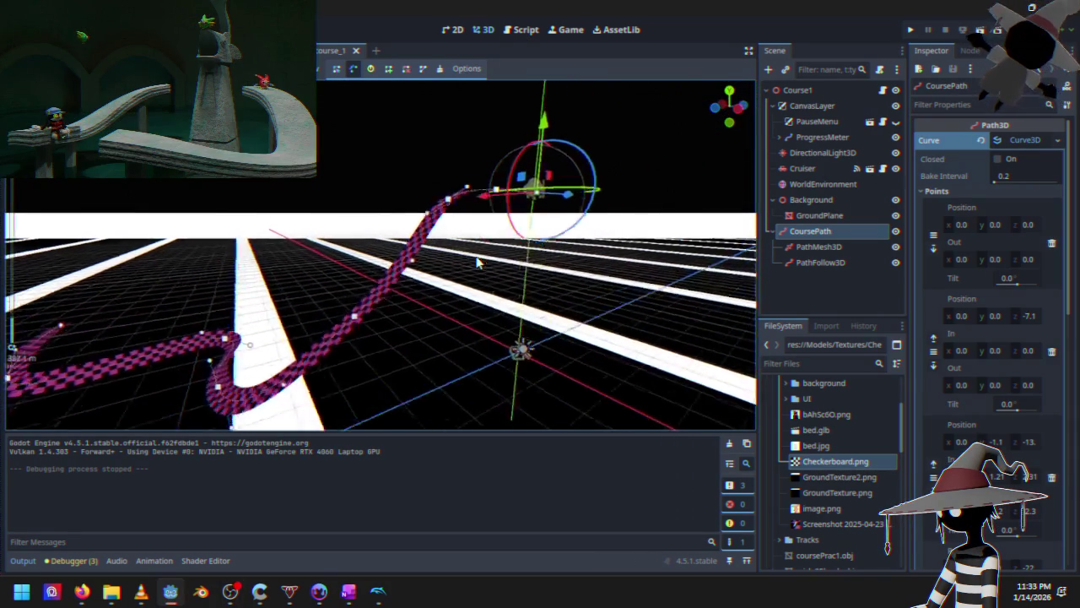
{"action": "scroll", "coordinate": [468, 263], "scroll_direction": "down", "scroll_amount": 4}
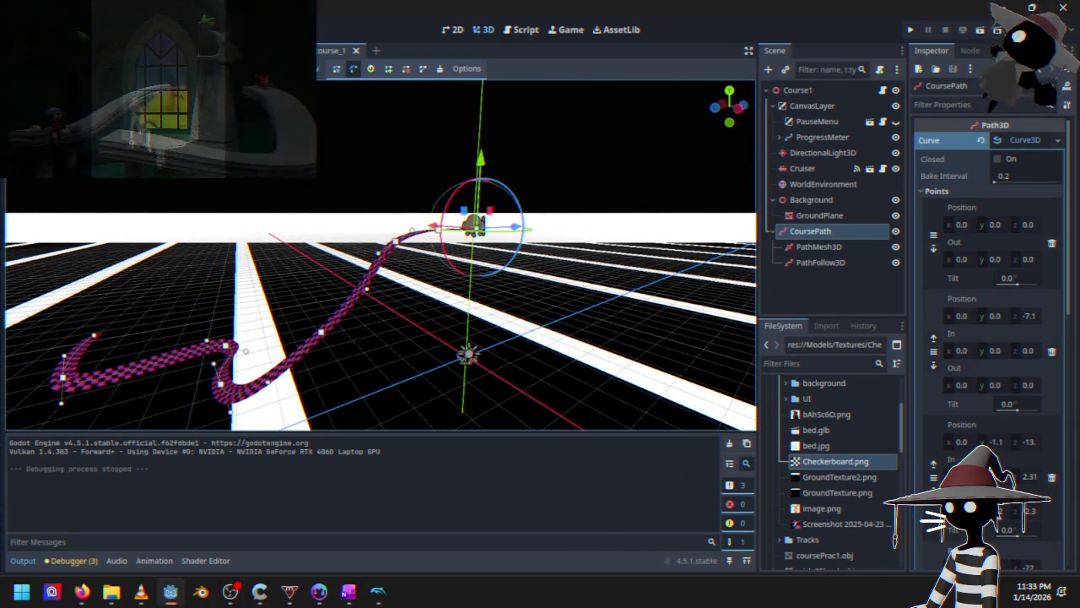
{"action": "key", "text": "ctrl+Tab"}
{"action": "mouse_move", "coordinate": [368, 223]}
{"action": "left_mouse_down"}
{"action": "mouse_move", "coordinate": [448, 361]}
{"action": "mouse_move", "coordinate": [85, 268]}
{"action": "mouse_move", "coordinate": [158, 304]}
{"action": "mouse_move", "coordinate": [164, 270]}
{"action": "mouse_move", "coordinate": [423, 225]}
{"action": "mouse_move", "coordinate": [368, 273]}
{"action": "mouse_move", "coordinate": [414, 239]}
{"action": "mouse_move", "coordinate": [461, 242]}
{"action": "mouse_move", "coordinate": [469, 224]}
{"action": "mouse_move", "coordinate": [389, 217]}
{"action": "mouse_move", "coordinate": [389, 301]}
{"action": "mouse_move", "coordinate": [431, 245]}
{"action": "mouse_move", "coordinate": [326, 260]}
{"action": "mouse_move", "coordinate": [515, 237]}
{"action": "left_mouse_up"}
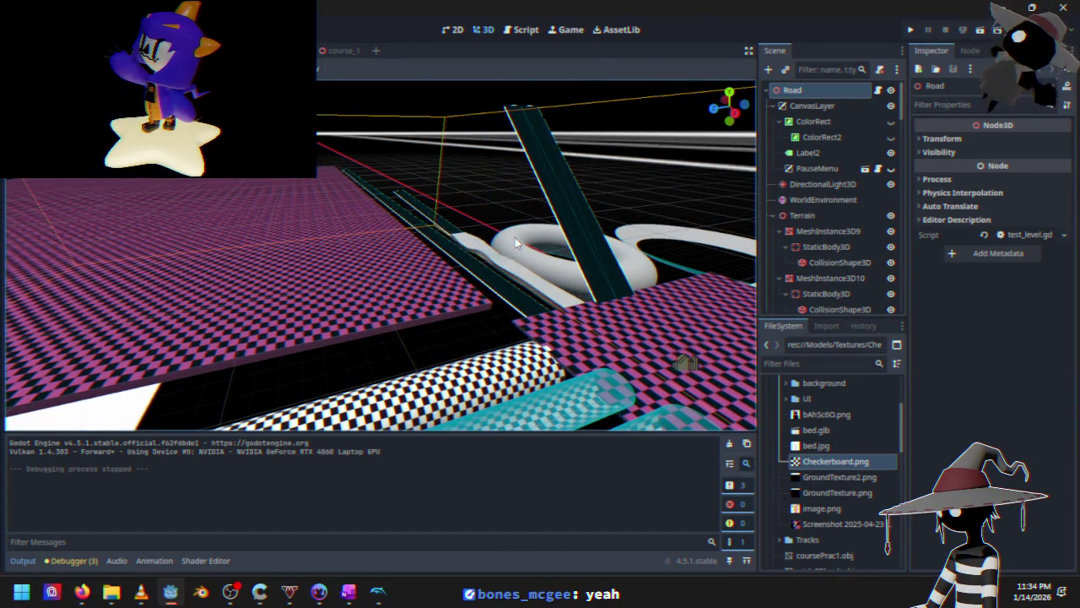
Deselect the Road root, orbit to the ring and S letters, then open the PathMultiMesh3D docs in Firefox
{"action": "left_click", "coordinate": [412, 334]}
{"action": "mouse_move", "coordinate": [412, 334]}
{"action": "left_mouse_down"}
{"action": "mouse_move", "coordinate": [431, 307]}
{"action": "mouse_move", "coordinate": [486, 354]}
{"action": "mouse_move", "coordinate": [381, 251]}
{"action": "mouse_move", "coordinate": [369, 282]}
{"action": "mouse_move", "coordinate": [441, 306]}
{"action": "left_mouse_up"}
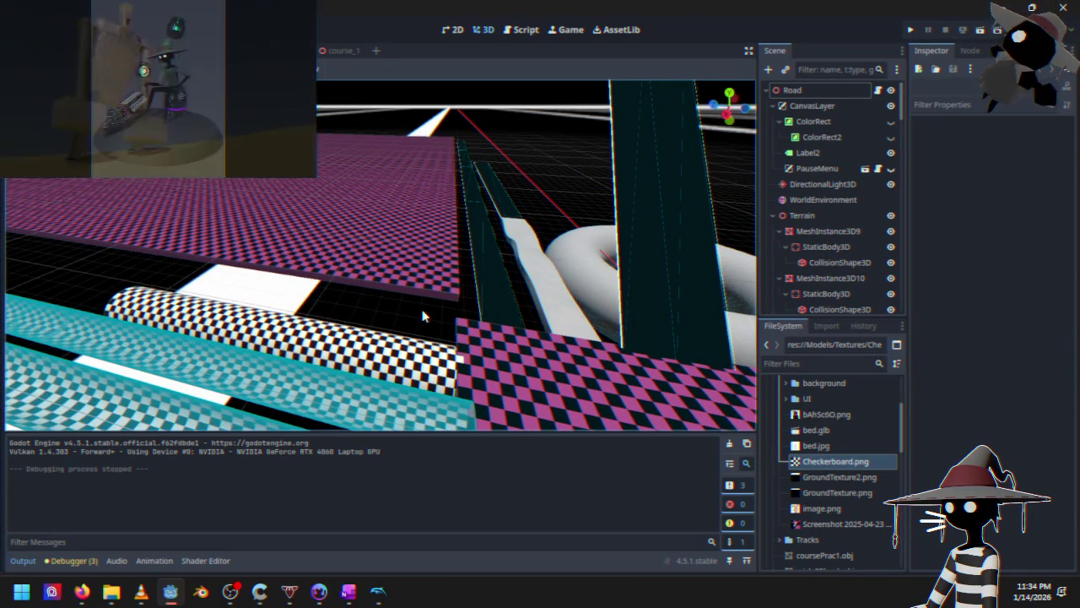
{"action": "mouse_move", "coordinate": [432, 336]}
{"action": "left_mouse_down"}
{"action": "mouse_move", "coordinate": [458, 325]}
{"action": "mouse_move", "coordinate": [386, 244]}
{"action": "mouse_move", "coordinate": [350, 284]}
{"action": "mouse_move", "coordinate": [331, 265]}
{"action": "left_mouse_up"}
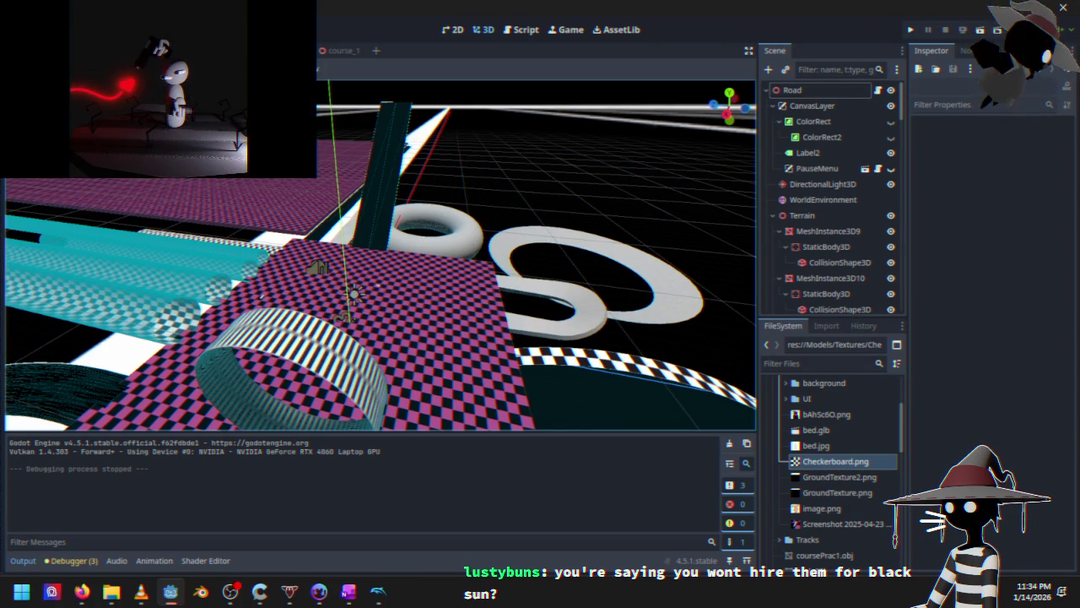
{"action": "left_click", "coordinate": [81, 591]}
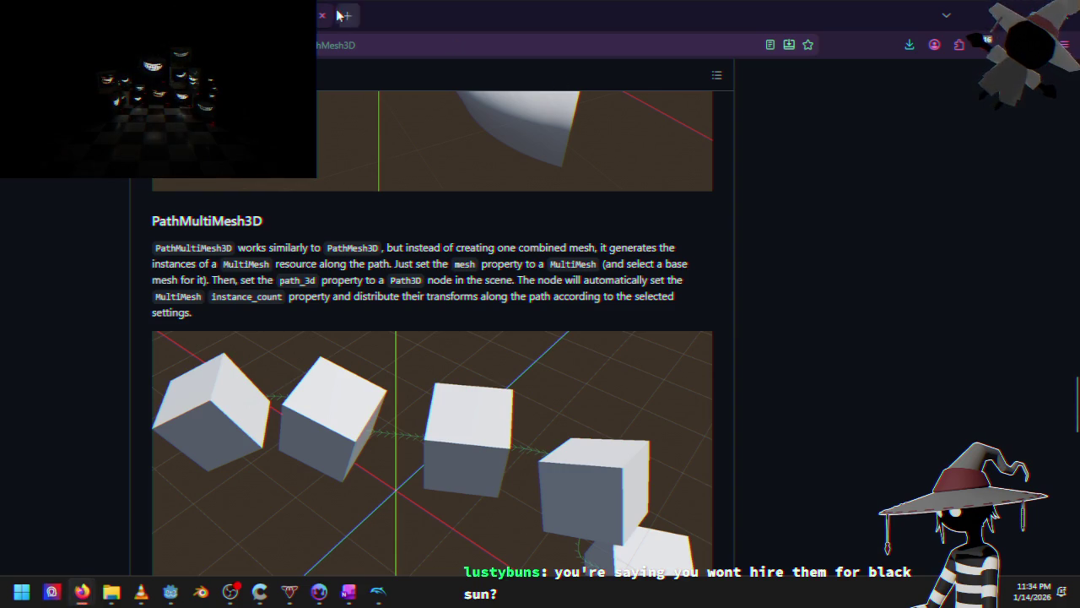
Minimize the Firefox docs to reveal Godot's Road scene, then bring the docs page back
{"action": "left_click", "coordinate": [994, 16]}
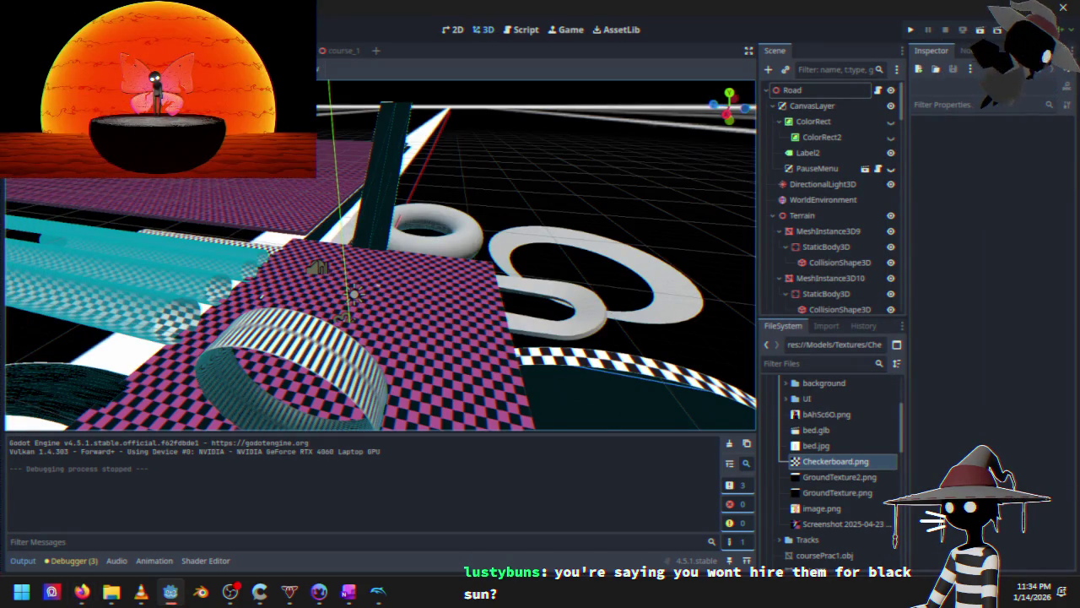
{"action": "left_click", "coordinate": [82, 591]}
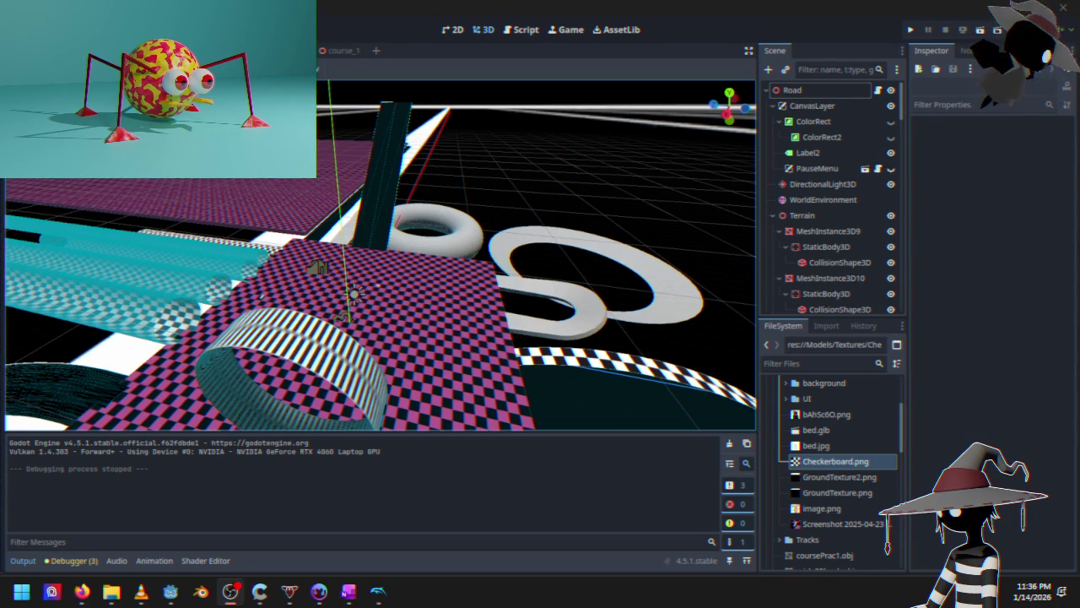
{"action": "key", "text": "alt+Tab"}
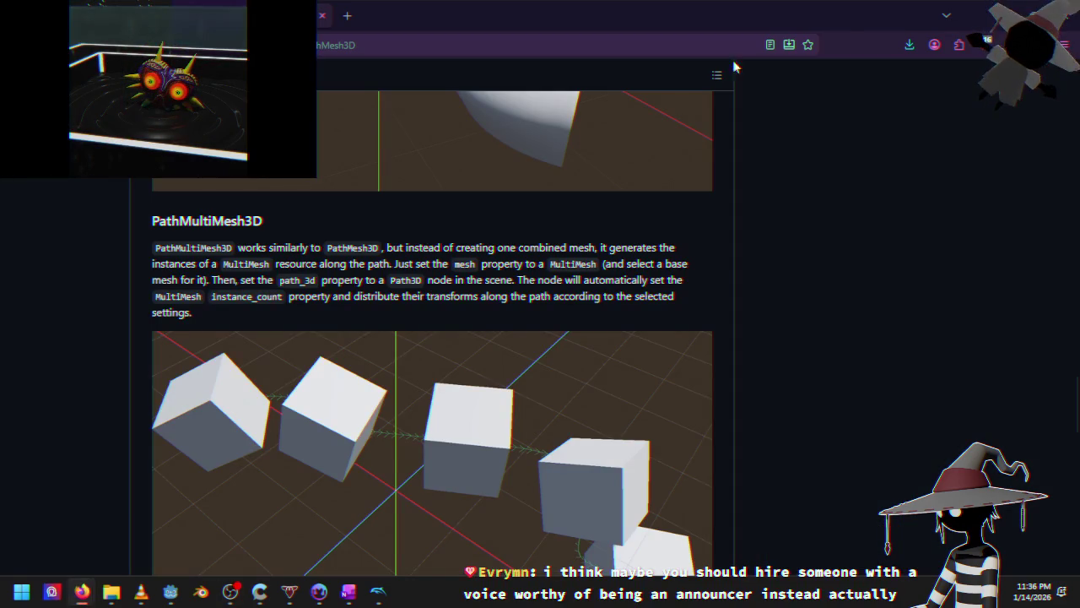
{"action": "key", "text": "alt+Tab"}
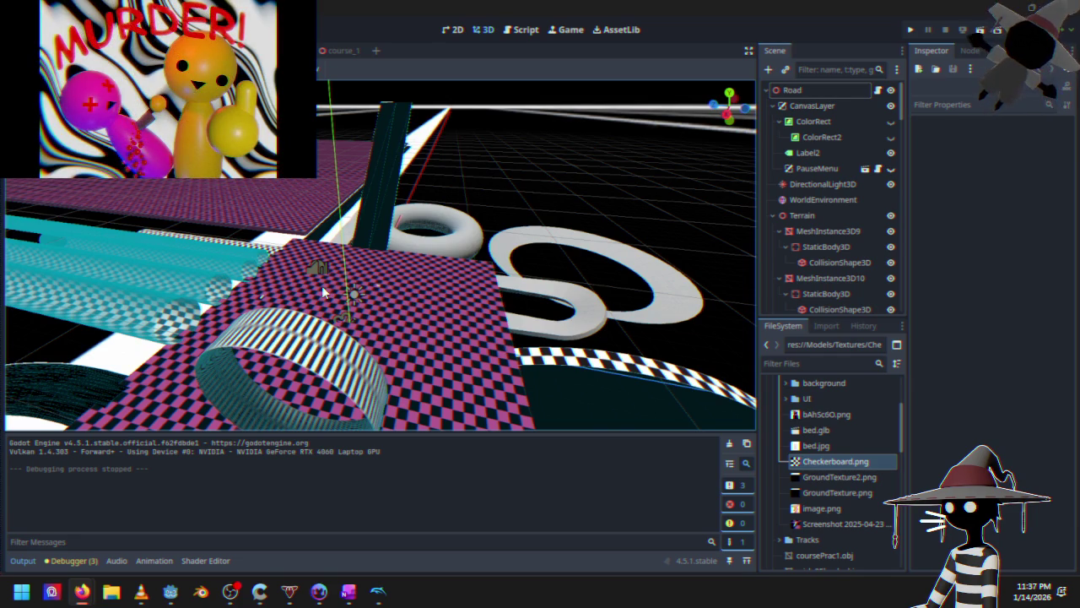
{"action": "scroll", "coordinate": [281, 219], "scroll_direction": "down", "scroll_amount": 5}
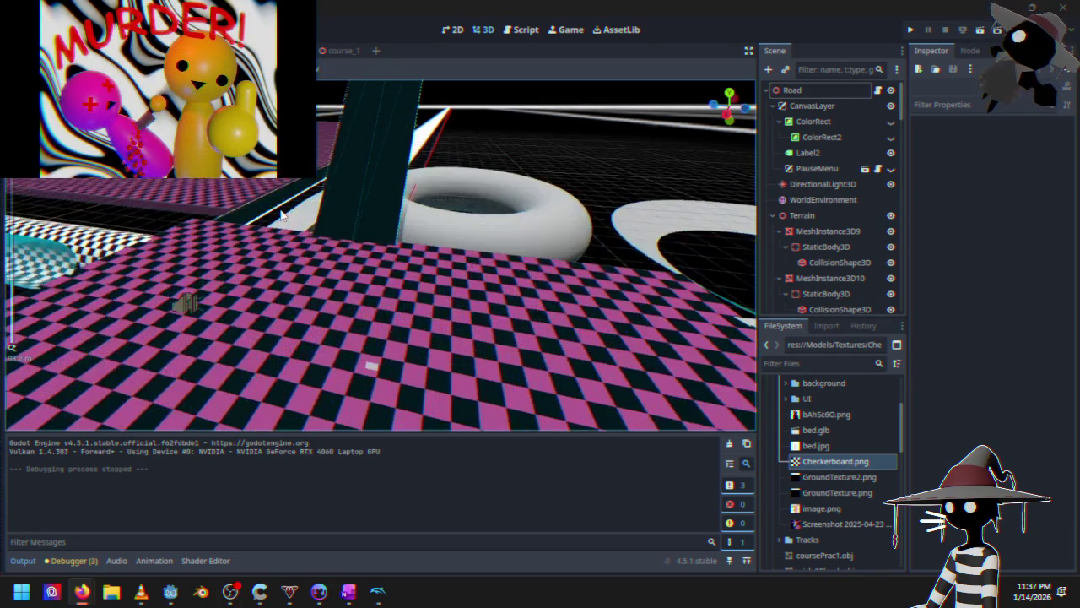
{"action": "mouse_move", "coordinate": [288, 242]}
{"action": "left_mouse_down"}
{"action": "mouse_move", "coordinate": [380, 289]}
{"action": "mouse_move", "coordinate": [367, 225]}
{"action": "mouse_move", "coordinate": [437, 201]}
{"action": "mouse_move", "coordinate": [397, 304]}
{"action": "mouse_move", "coordinate": [342, 278]}
{"action": "mouse_move", "coordinate": [337, 317]}
{"action": "mouse_move", "coordinate": [380, 194]}
{"action": "mouse_move", "coordinate": [337, 154]}
{"action": "mouse_move", "coordinate": [394, 58]}
{"action": "left_mouse_up"}
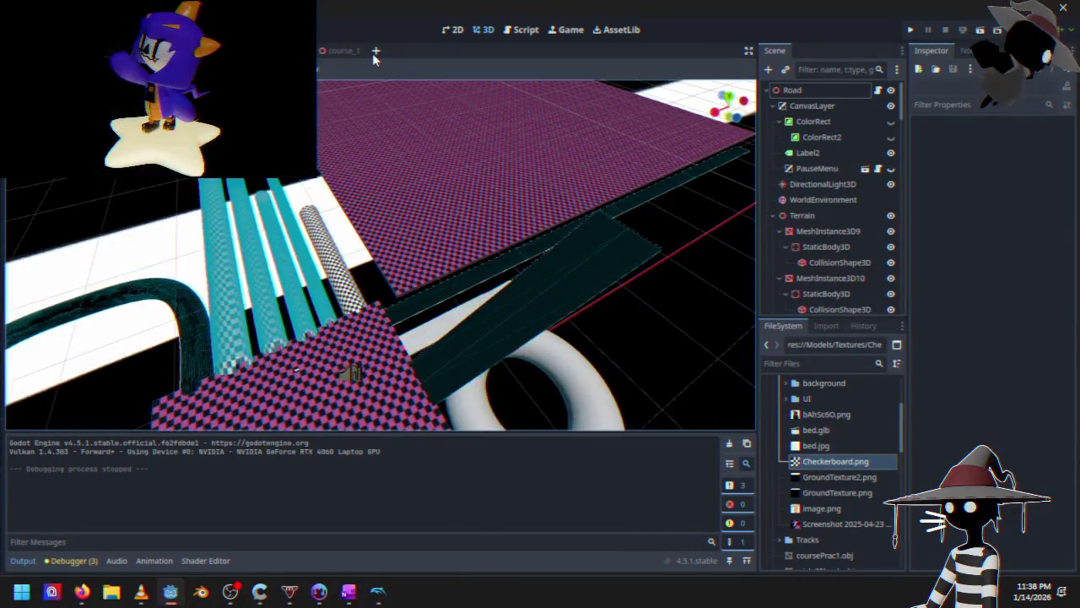
Create a new scene with a Node3D root and orbit around the empty 3D space
{"action": "left_click", "coordinate": [376, 50]}
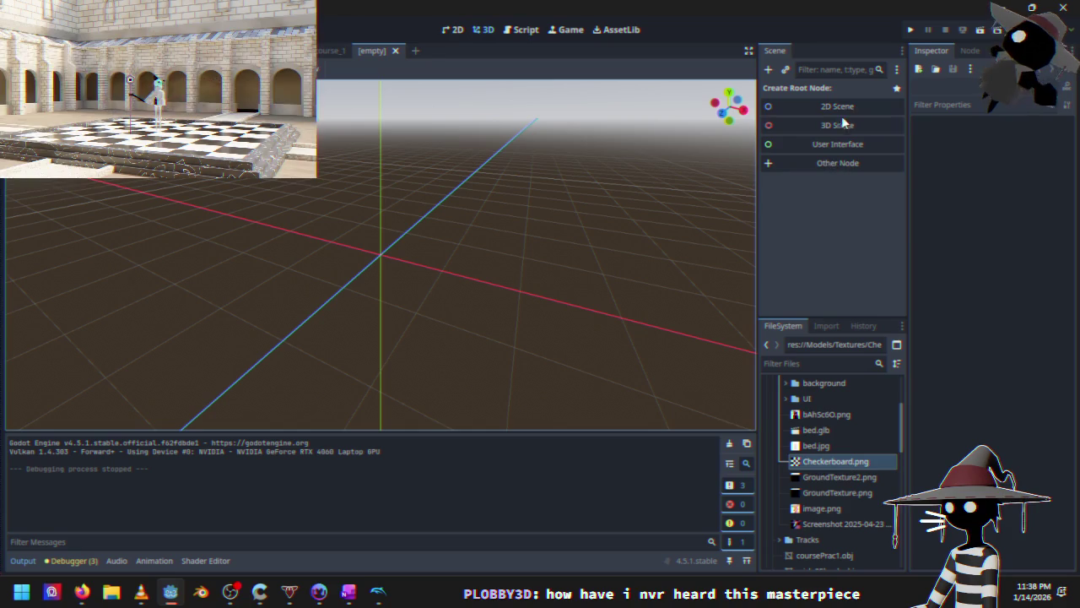
{"action": "left_click", "coordinate": [840, 126]}
{"action": "mouse_move", "coordinate": [507, 195]}
{"action": "left_mouse_down"}
{"action": "mouse_move", "coordinate": [322, 210]}
{"action": "mouse_move", "coordinate": [228, 276]}
{"action": "mouse_move", "coordinate": [440, 268]}
{"action": "mouse_move", "coordinate": [458, 229]}
{"action": "mouse_move", "coordinate": [363, 245]}
{"action": "mouse_move", "coordinate": [339, 299]}
{"action": "mouse_move", "coordinate": [422, 314]}
{"action": "mouse_move", "coordinate": [392, 316]}
{"action": "left_mouse_up"}
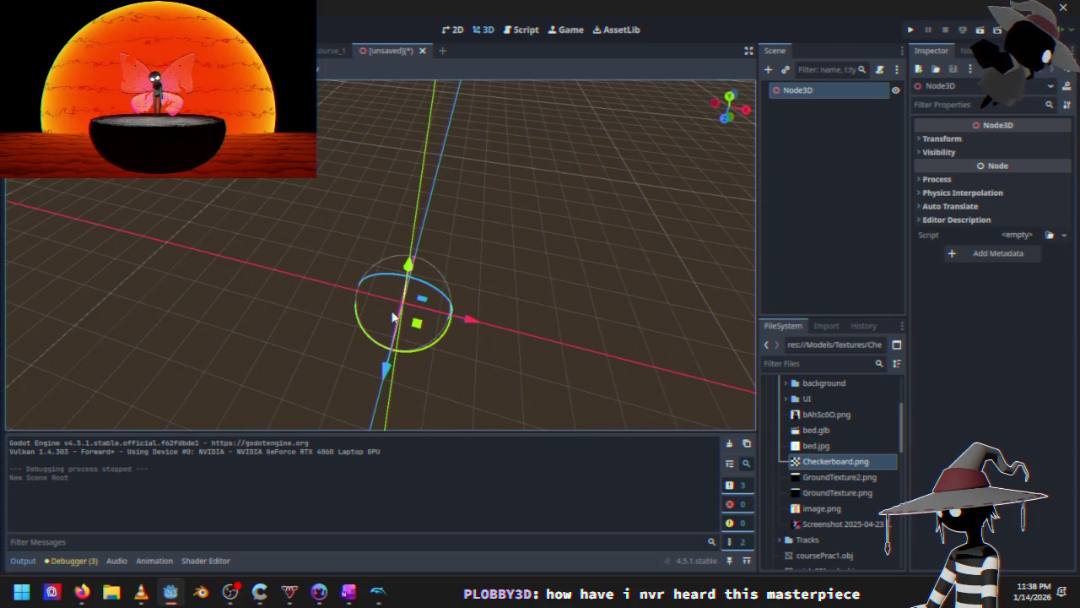
{"action": "mouse_move", "coordinate": [500, 260]}
{"action": "left_mouse_down"}
{"action": "mouse_move", "coordinate": [491, 302]}
{"action": "mouse_move", "coordinate": [433, 236]}
{"action": "mouse_move", "coordinate": [485, 206]}
{"action": "left_mouse_up"}
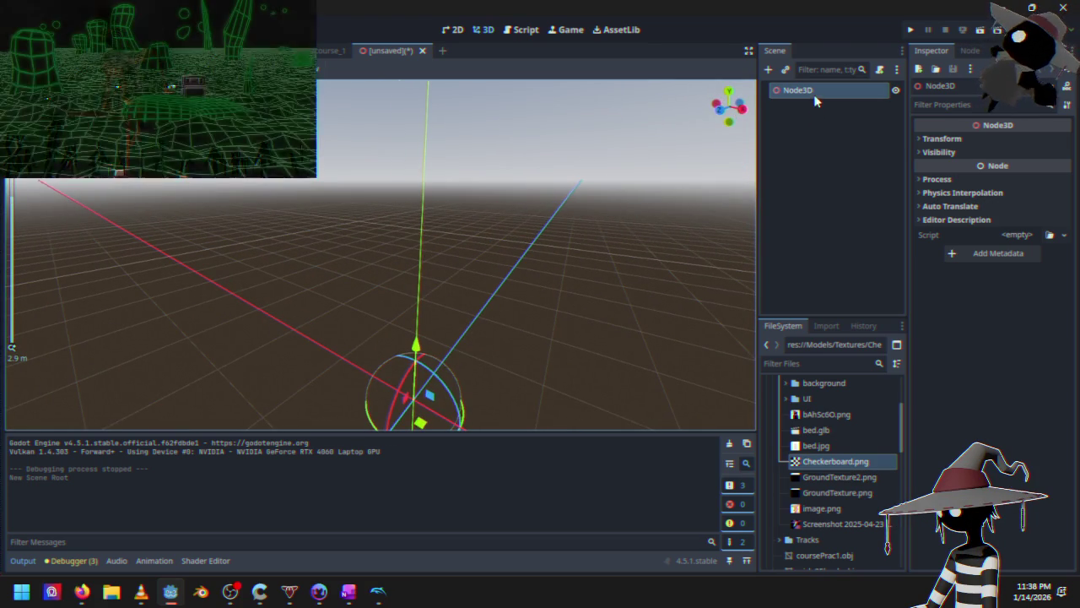
Browse the Add Child Node list under the Node3D root, then switch to the Game Boy Advance emulator
{"action": "right_click", "coordinate": [814, 94]}
{"action": "left_click", "coordinate": [866, 102]}
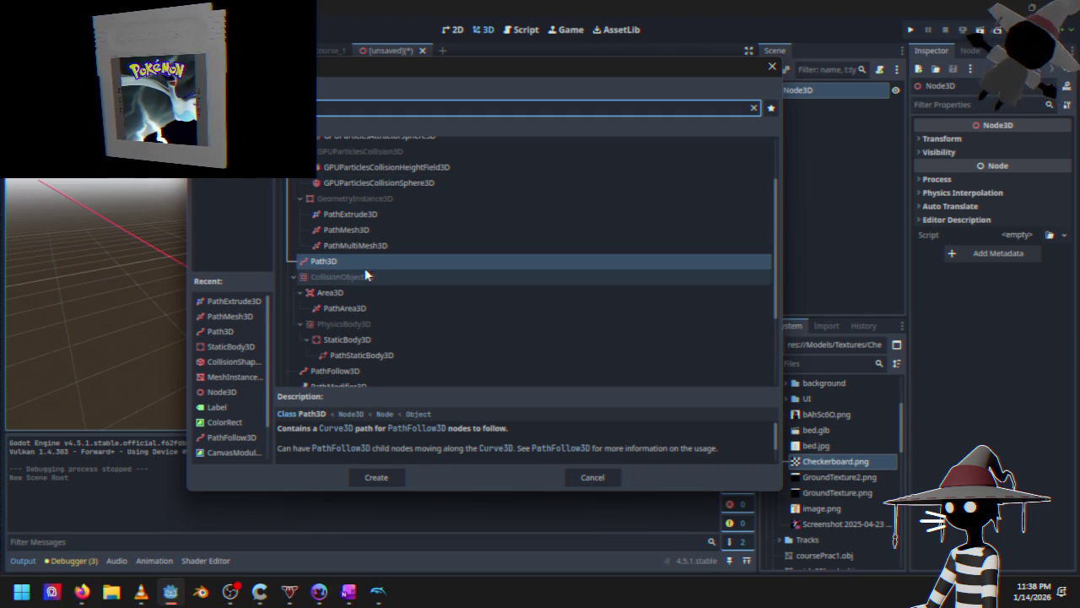
{"action": "scroll", "coordinate": [365, 270], "scroll_direction": "up", "scroll_amount": 3}
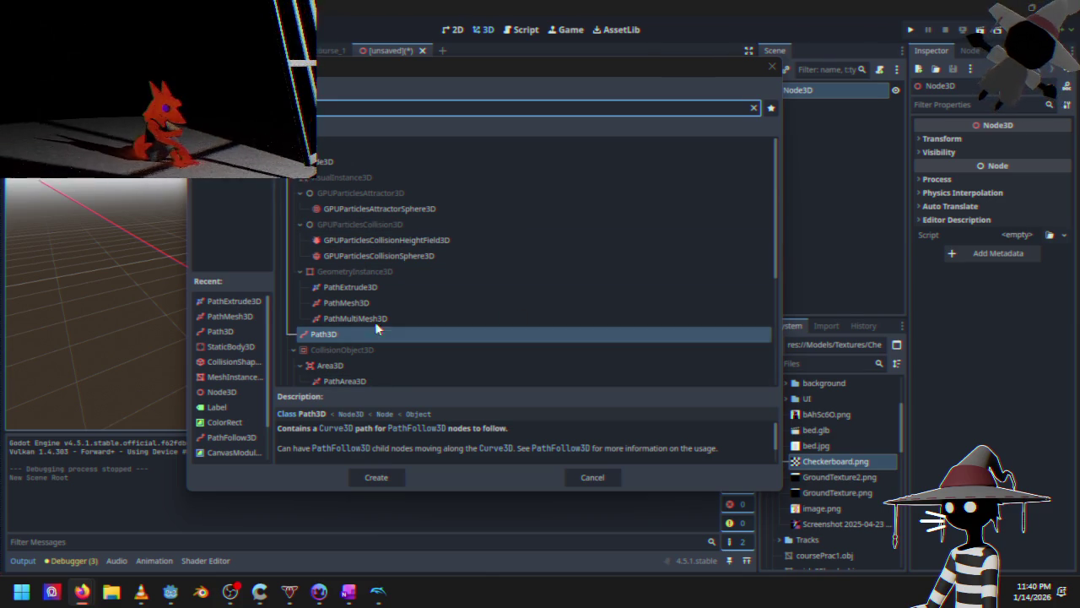
{"action": "scroll", "coordinate": [384, 273], "scroll_direction": "down", "scroll_amount": 3}
{"action": "scroll", "coordinate": [382, 274], "scroll_direction": "down", "scroll_amount": 3}
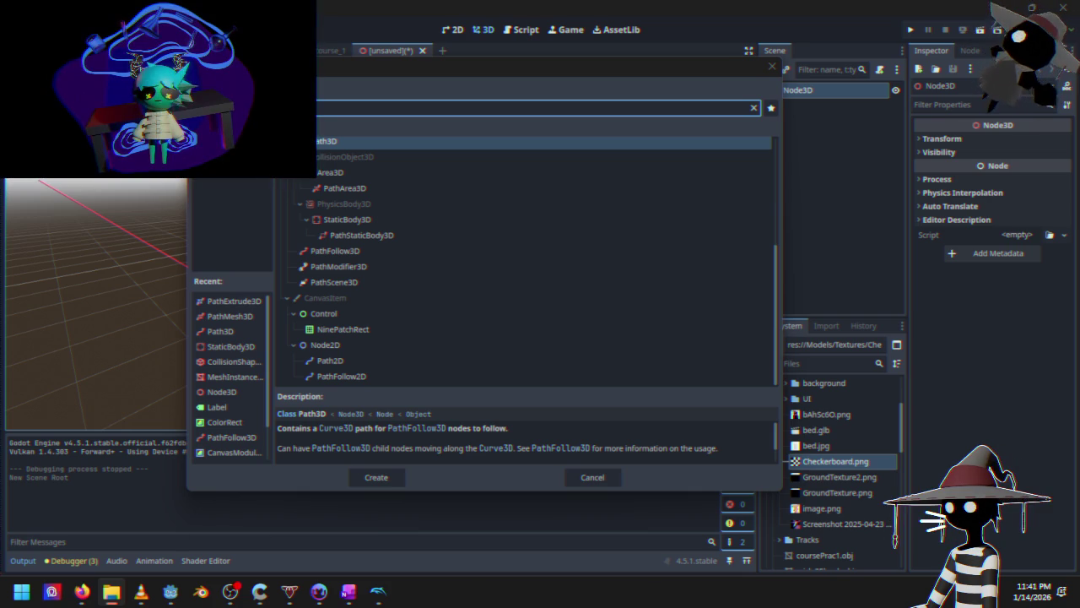
{"action": "left_click", "coordinate": [408, 591]}
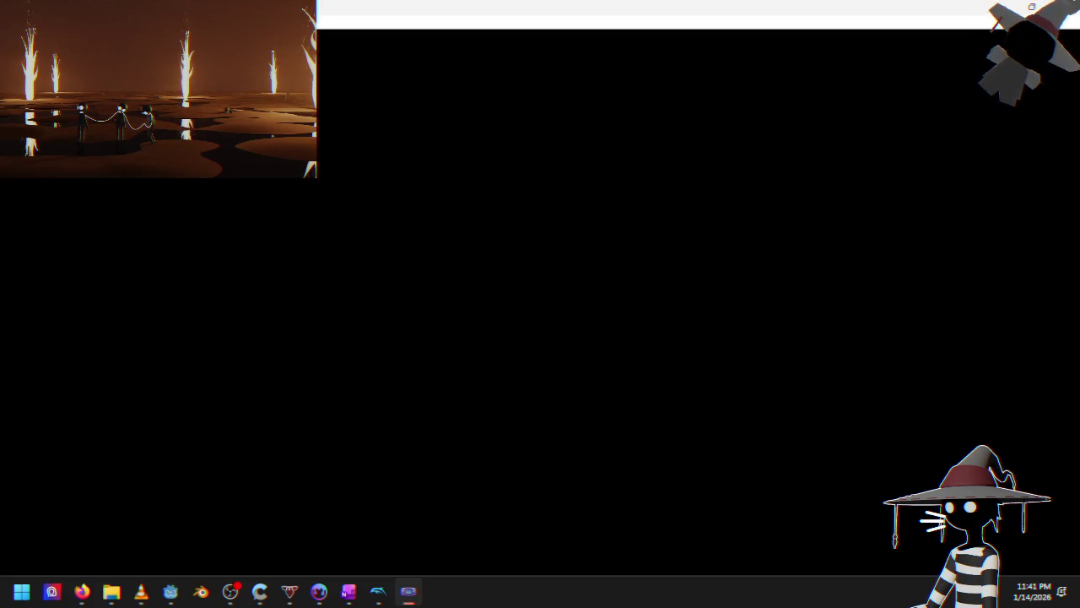
Load the Crazy Frog Racer ROM through the emulator's File menu
{"action": "left_click", "coordinate": [17, 38]}
{"action": "left_click", "coordinate": [50, 50]}
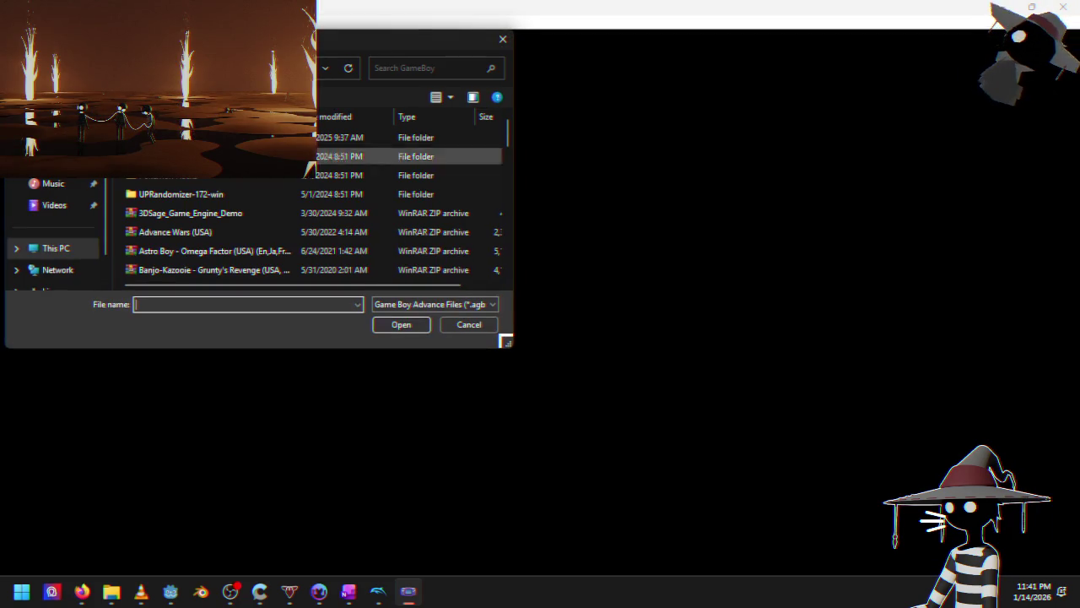
{"action": "scroll", "coordinate": [249, 196], "scroll_direction": "down", "scroll_amount": 2}
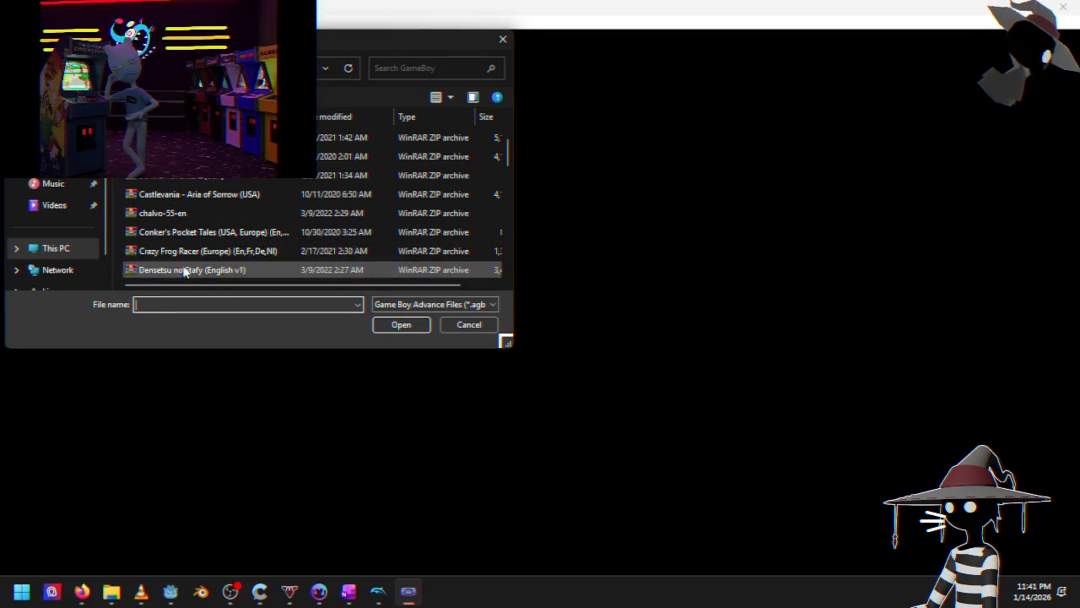
{"action": "left_click", "coordinate": [190, 253]}
{"action": "double_click", "coordinate": [189, 253]}
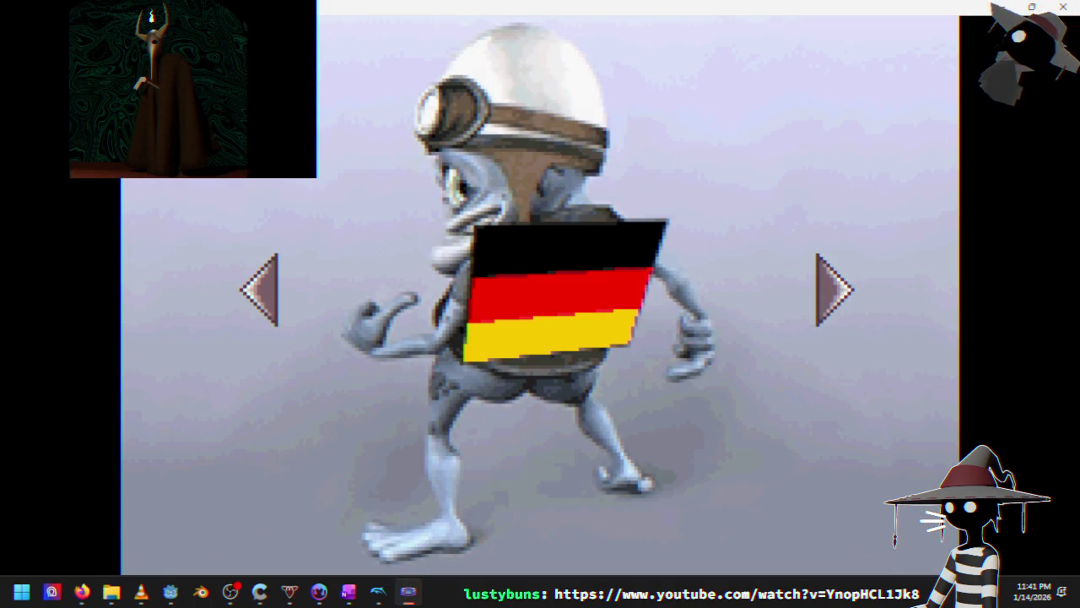
Choose English as the game language and start a new game from the main menu
{"action": "key", "text": "Right"}
{"action": "key", "text": "Right"}
{"action": "key", "text": "Left"}
{"action": "key", "text": "Return"}
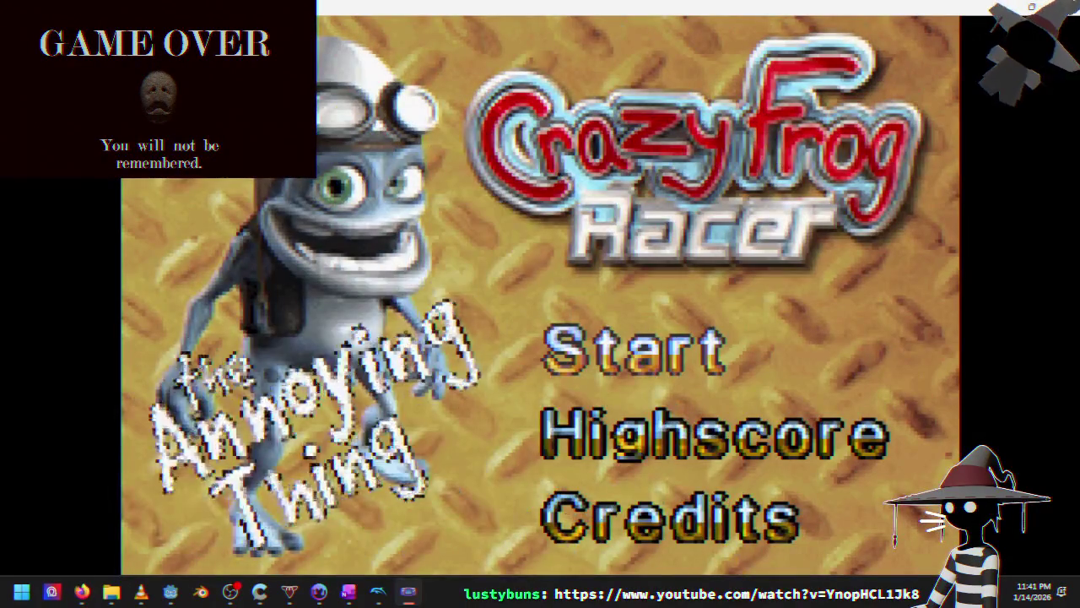
{"action": "key", "text": "Return"}
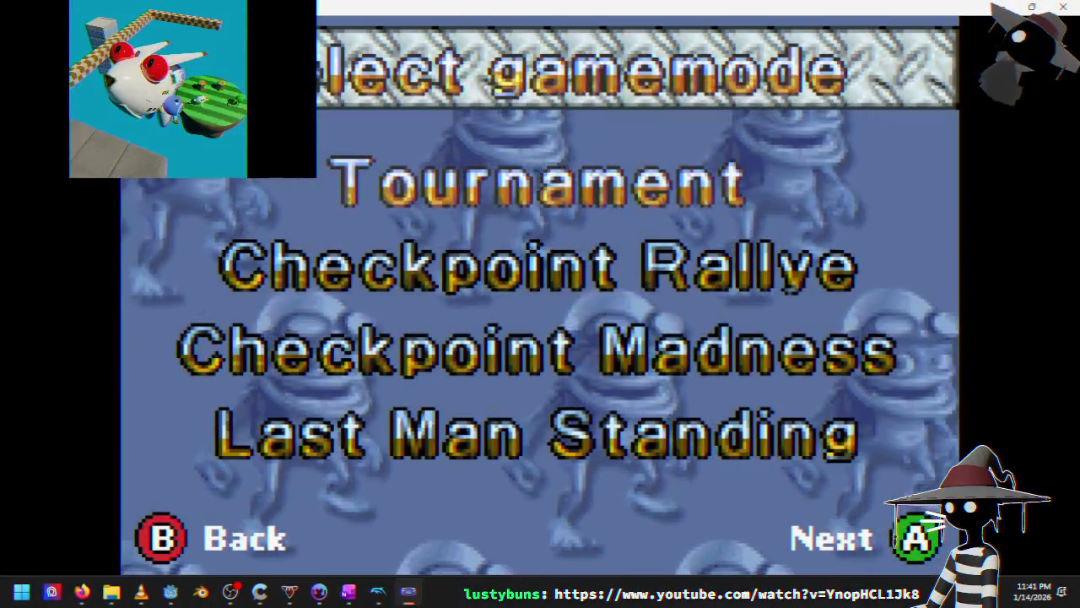
{"action": "key", "text": "z"}
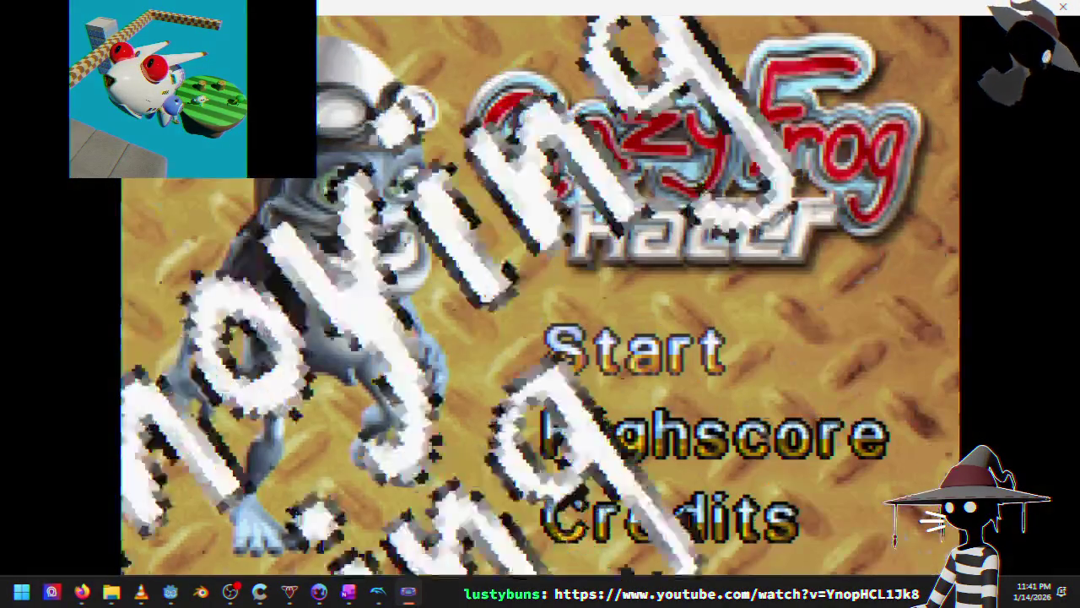
{"action": "key", "text": "Return"}
{"action": "key", "text": "Return"}
{"action": "key", "text": "Return"}
Pick Crazy Frog as the racer and start the Bronze track race
{"action": "key", "text": "Down"}
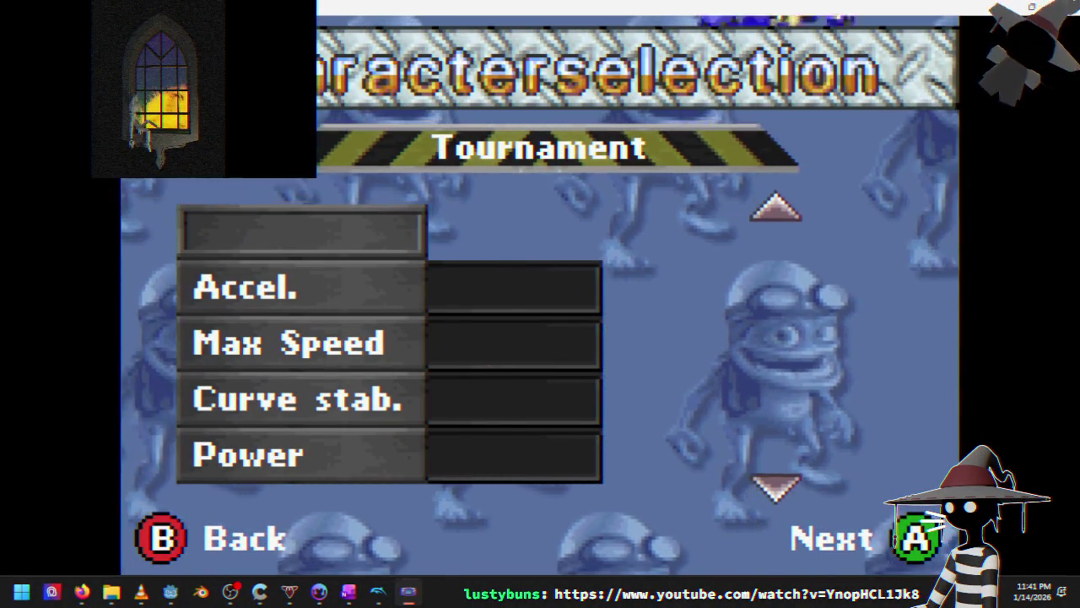
{"action": "key", "text": "Up"}
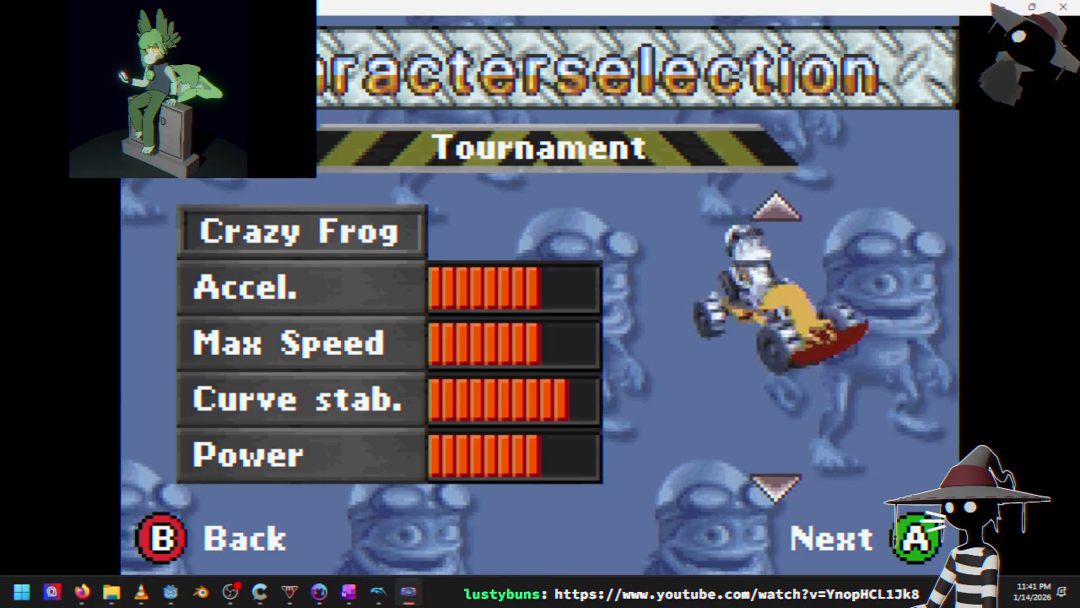
{"action": "key", "text": "Return"}
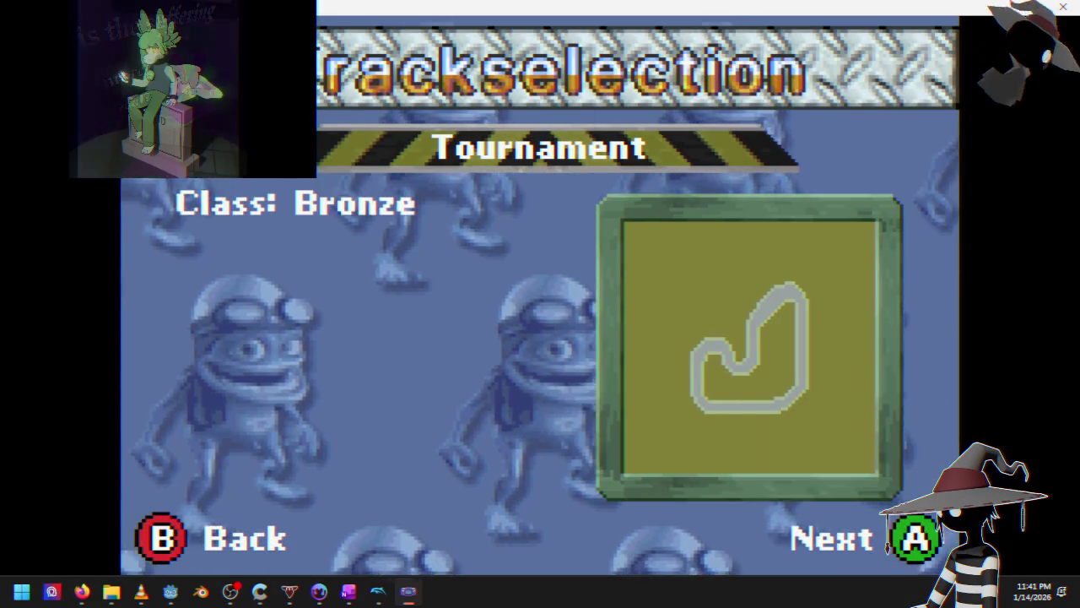
{"action": "key", "text": "Return"}
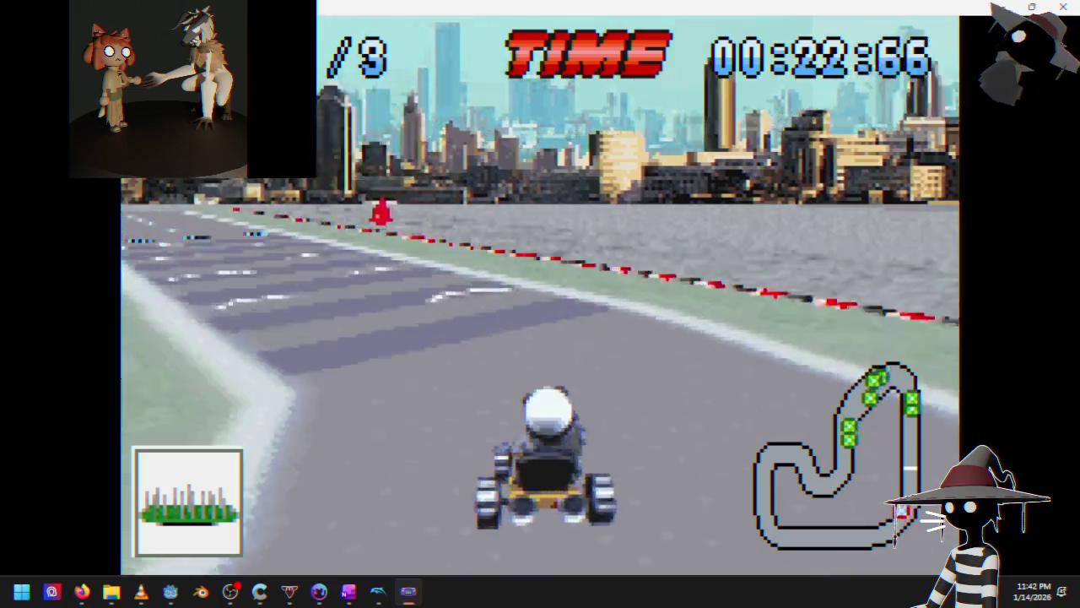
Race the Bronze track, steering left and right through the bends, then pause and close the emulator
{"action": "key", "text": "Return"}
{"action": "key", "text": "Return"}
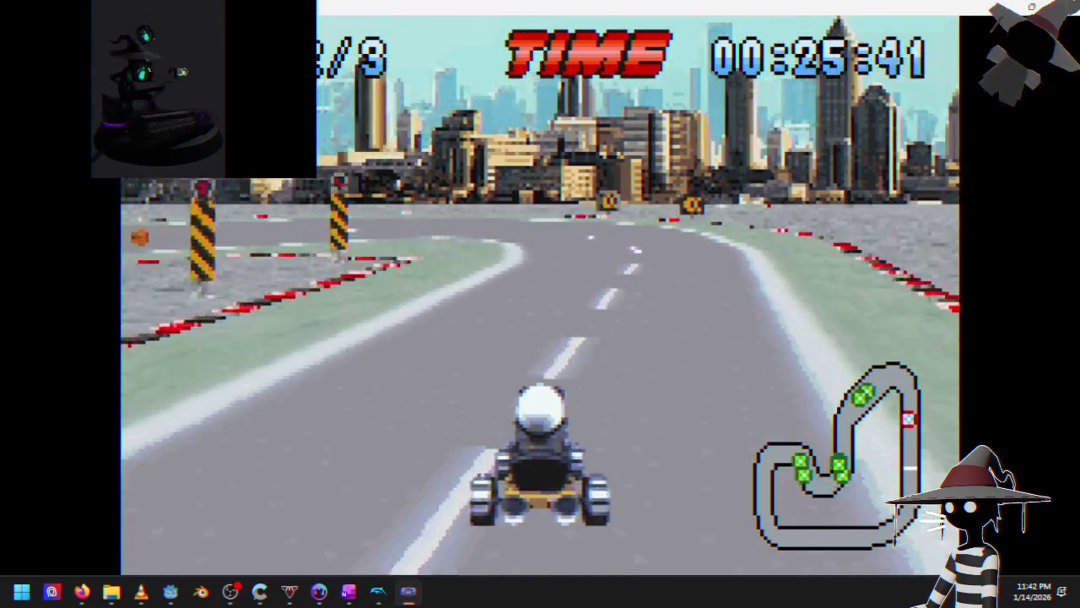
{"action": "key", "text": "Left"}
{"action": "key", "text": "Left"}
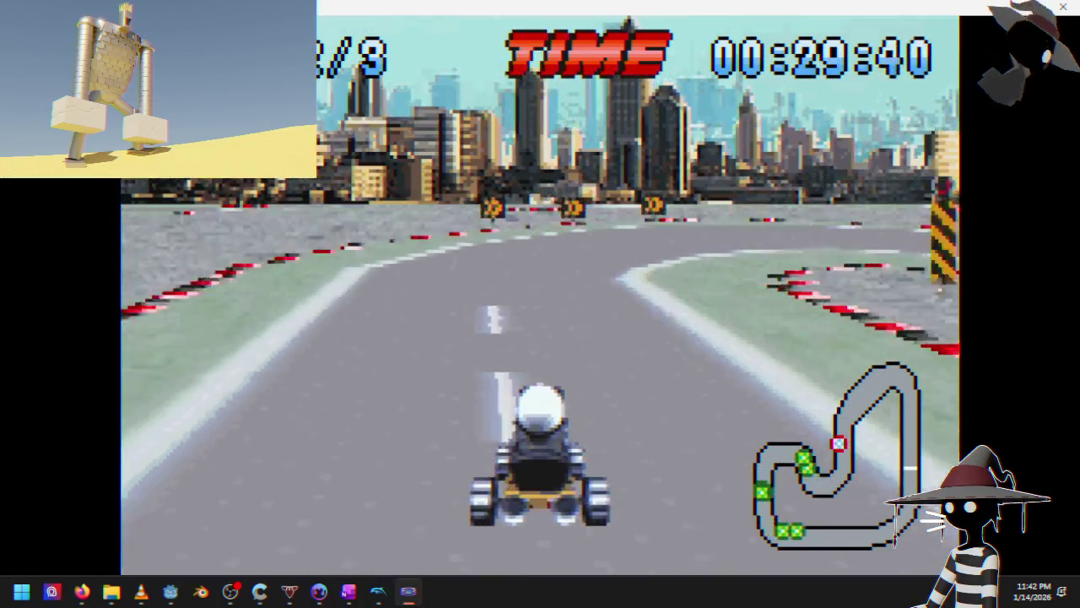
{"action": "key", "text": "Right"}
{"action": "key", "text": "Left"}
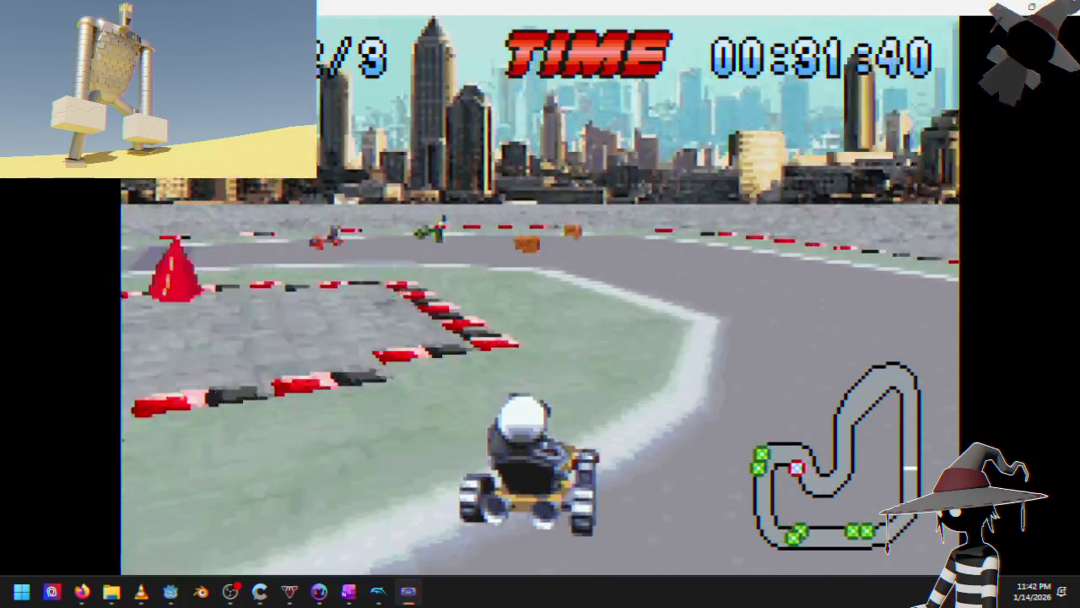
{"action": "key", "text": "Left"}
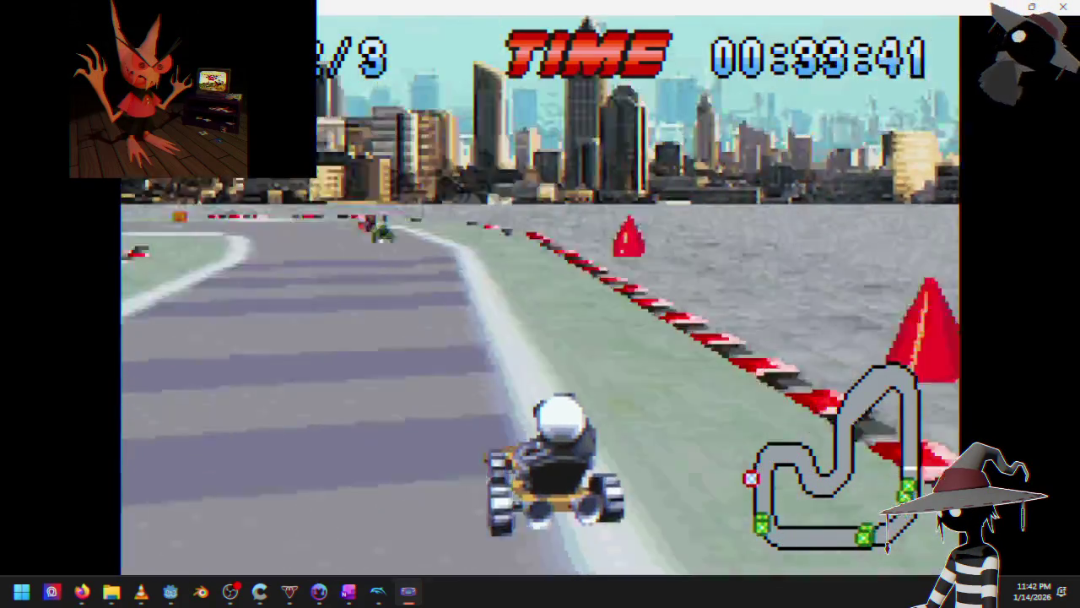
{"action": "key", "text": "Left"}
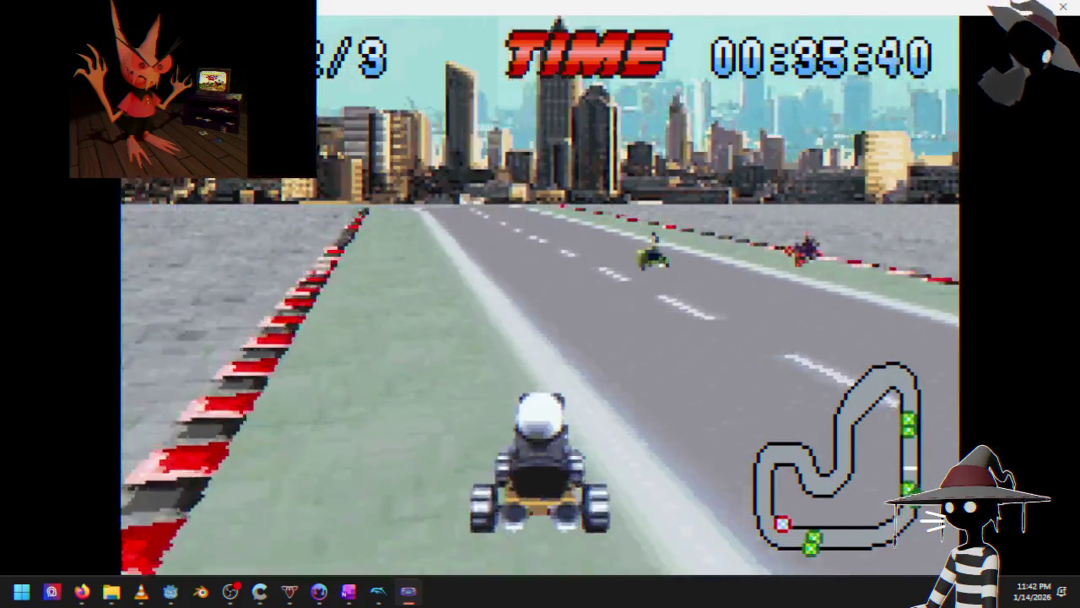
{"action": "key", "text": "Right"}
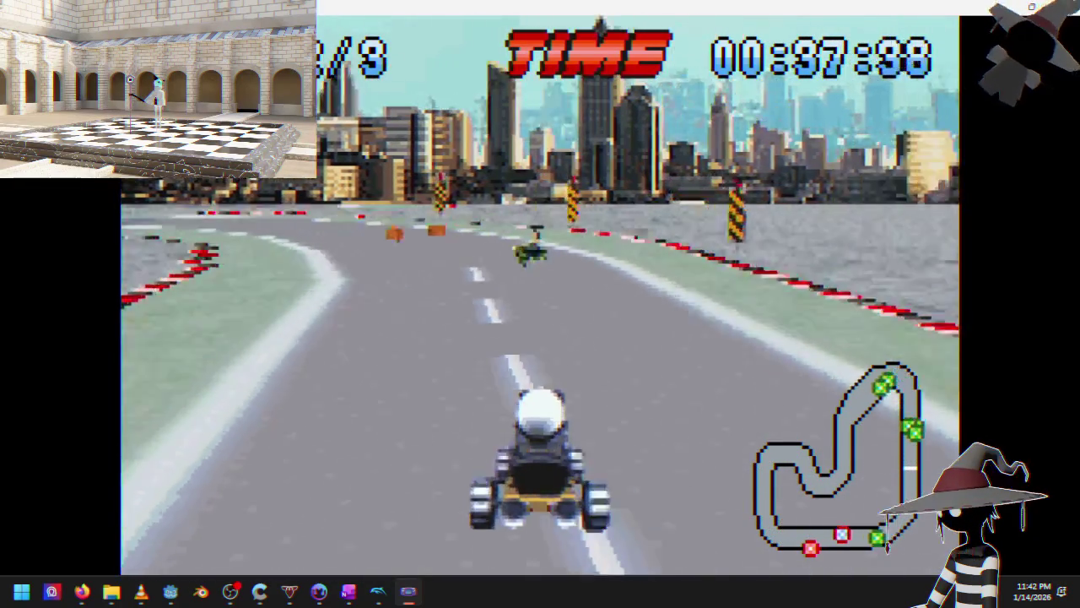
{"action": "key", "text": "Left"}
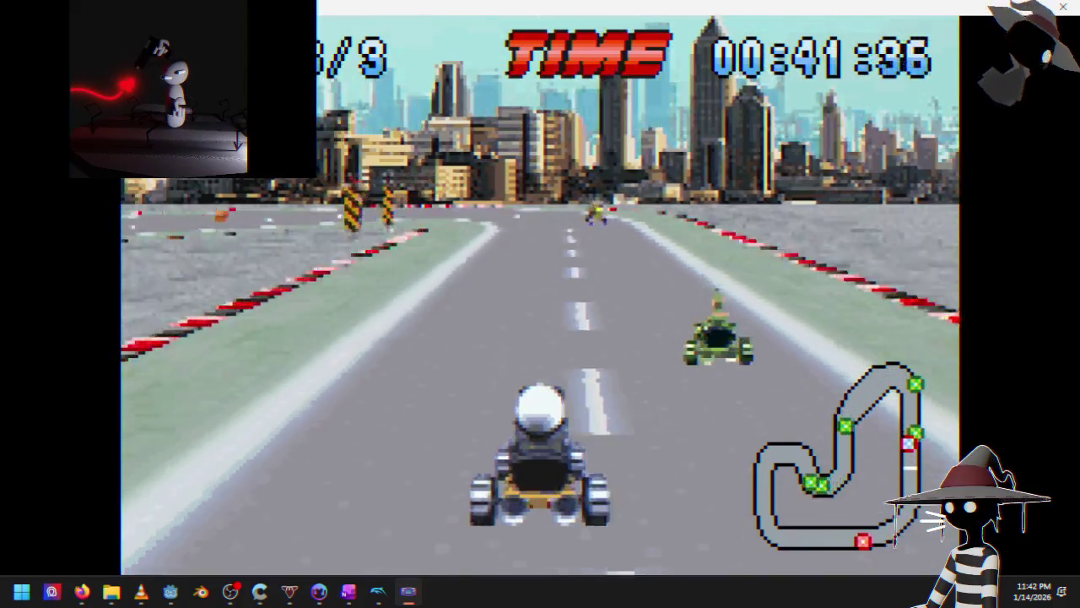
{"action": "key", "text": "Return"}
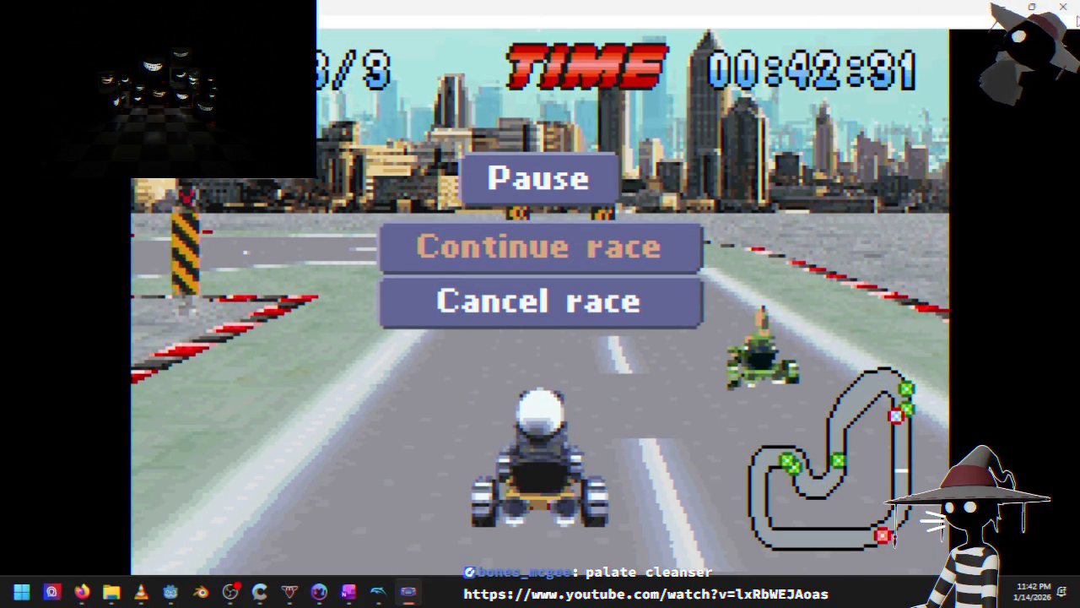
{"action": "left_click", "coordinate": [1061, 13]}
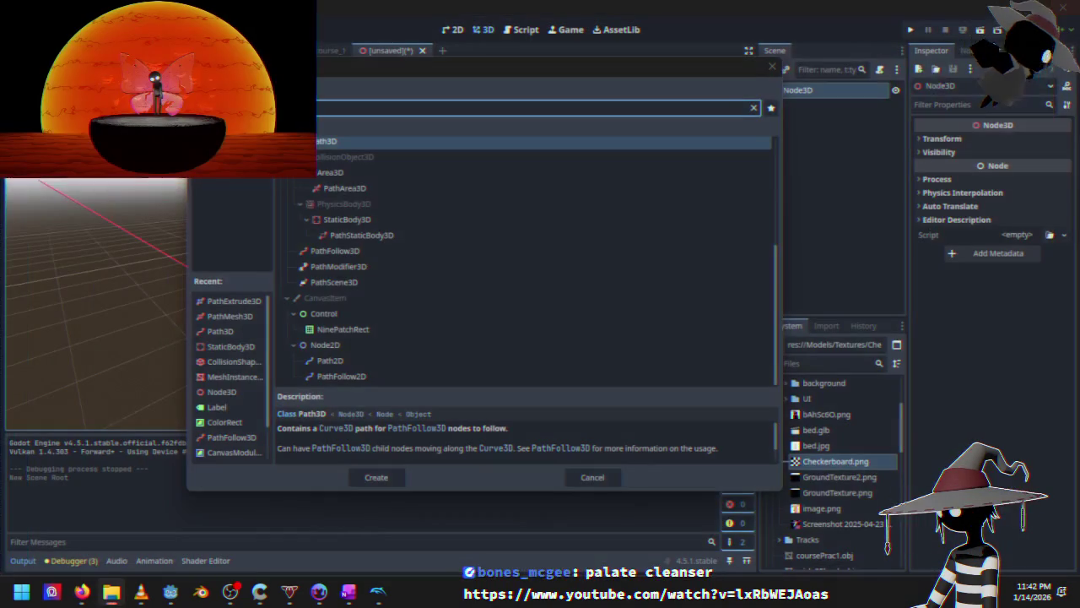
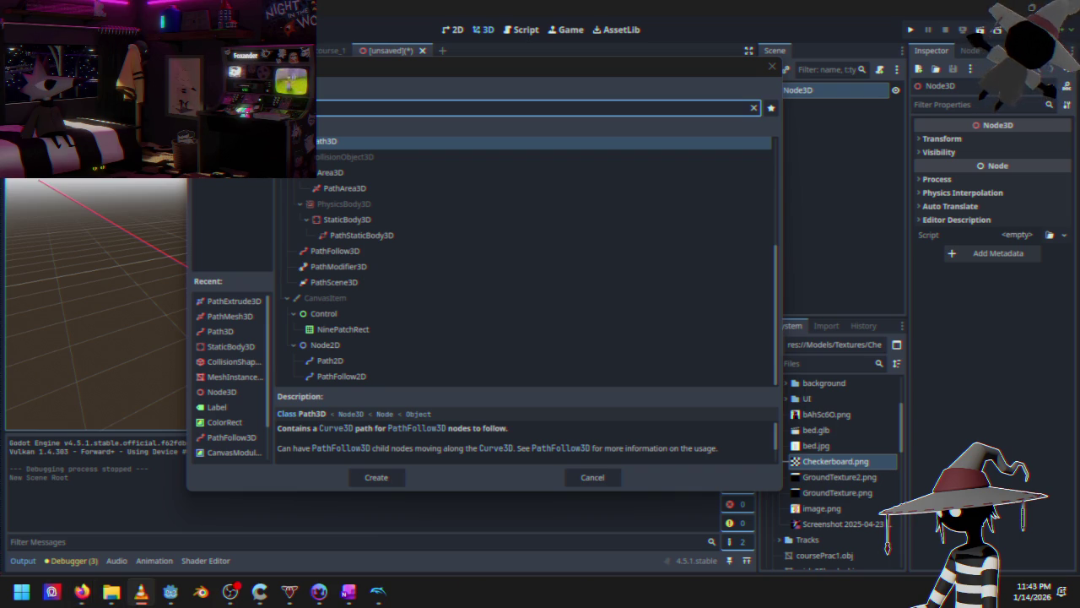
Play the This Place Hotel track in the music player, then return to Godot
{"action": "key", "text": "alt+Tab"}
{"action": "left_click_drag", "start_coordinate": [325, 152], "coordinate": [374, 124]}
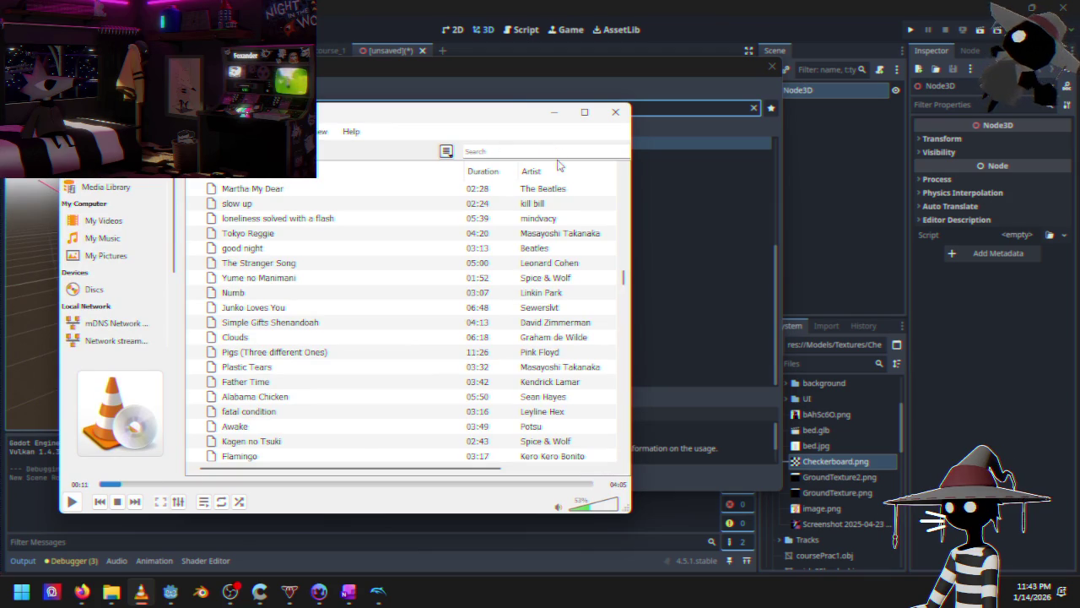
{"action": "type", "text": "hotel"}
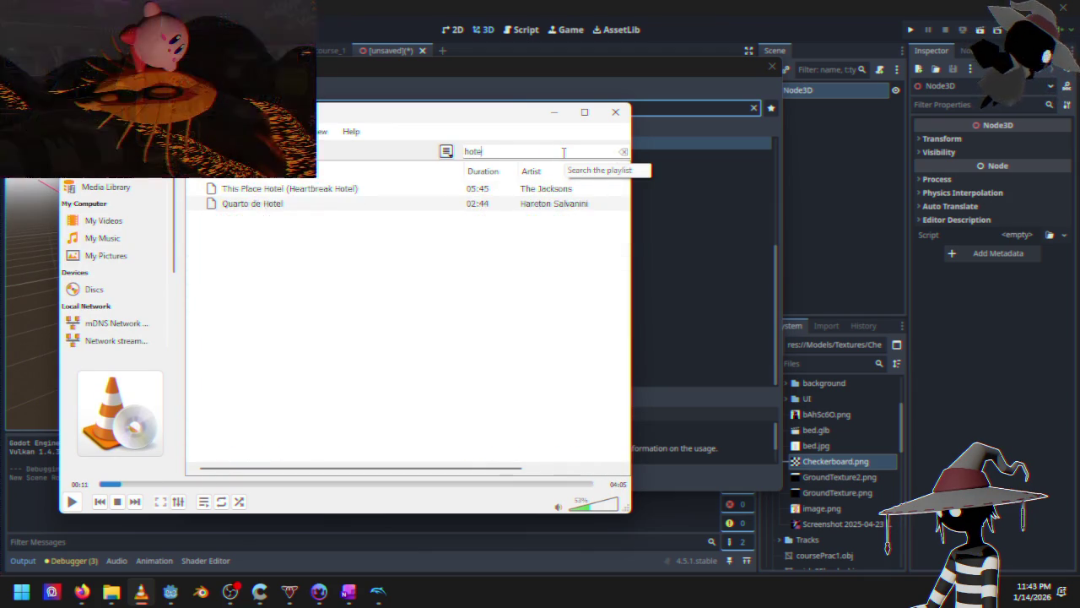
{"action": "left_click", "coordinate": [348, 189]}
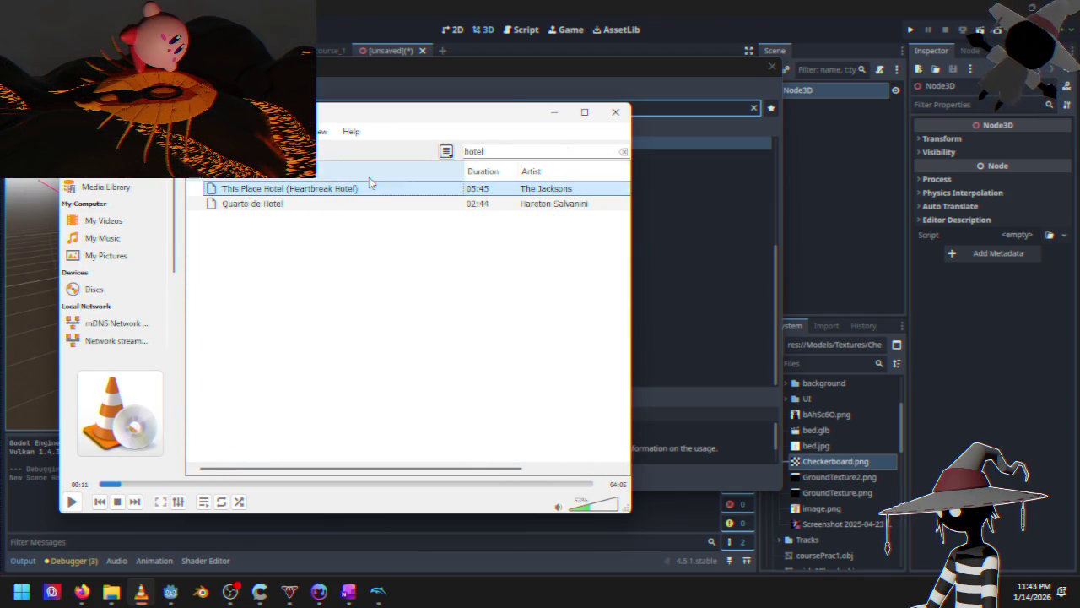
{"action": "left_click", "coordinate": [623, 151]}
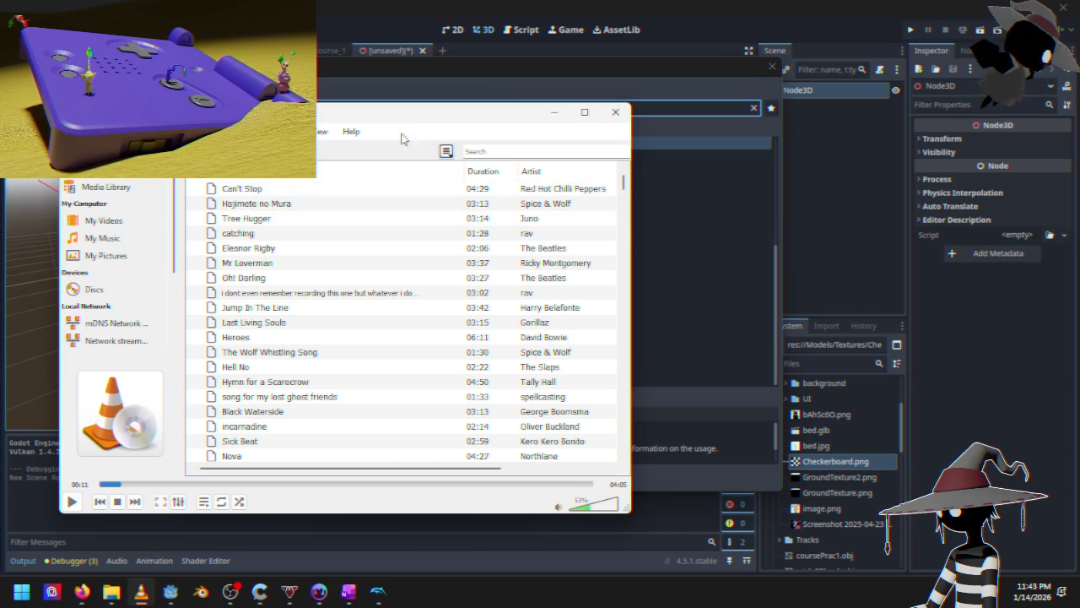
{"action": "left_click", "coordinate": [553, 112]}
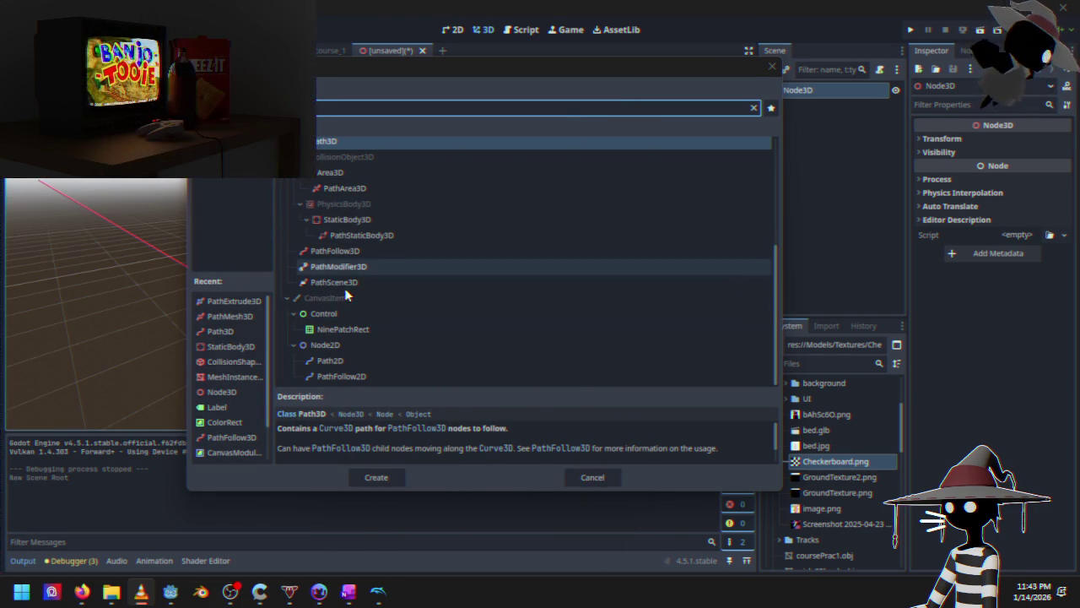
Browse the path-based node types such as PathStaticBody3D in the Create New Node list
{"action": "left_click", "coordinate": [409, 235]}
{"action": "scroll", "coordinate": [388, 253], "scroll_direction": "up", "scroll_amount": 1}
{"action": "scroll", "coordinate": [380, 266], "scroll_direction": "down", "scroll_amount": 1}
{"action": "scroll", "coordinate": [376, 287], "scroll_direction": "up", "scroll_amount": 1}
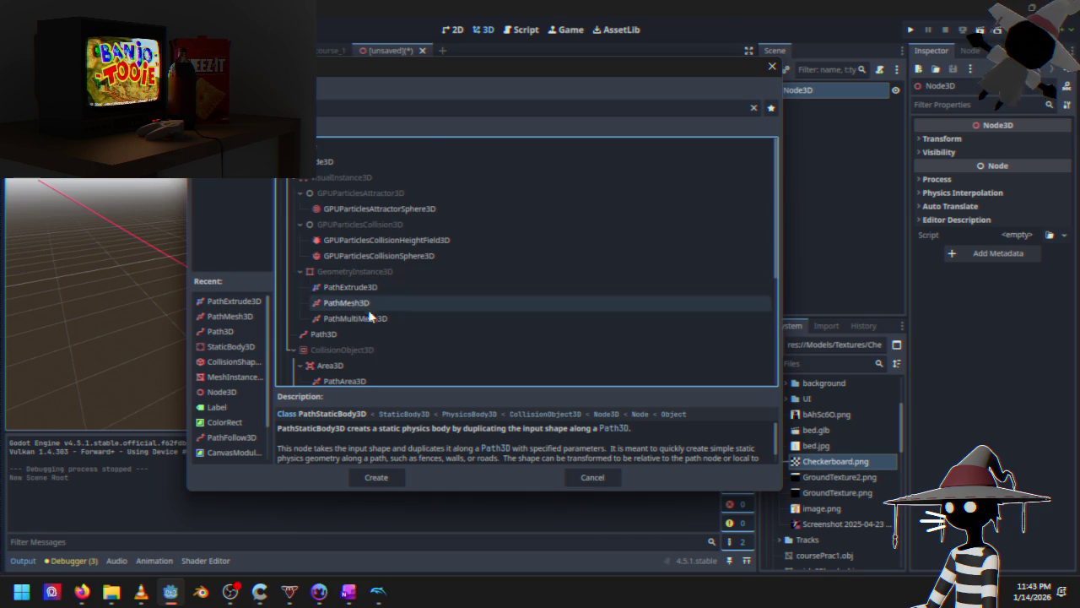
{"action": "scroll", "coordinate": [361, 341], "scroll_direction": "down", "scroll_amount": 1}
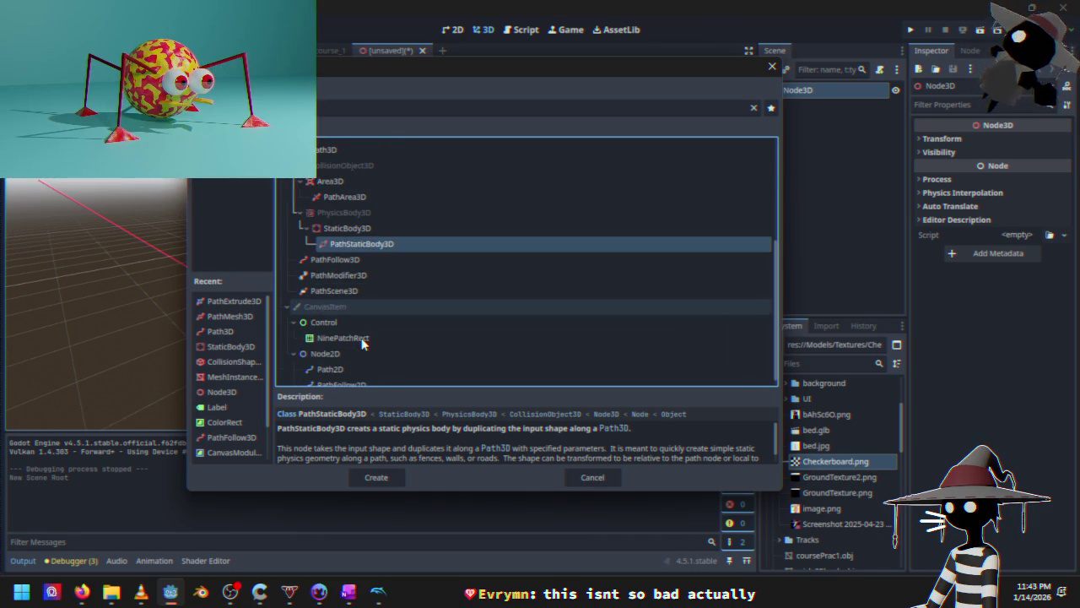
{"action": "scroll", "coordinate": [362, 341], "scroll_direction": "down", "scroll_amount": 1}
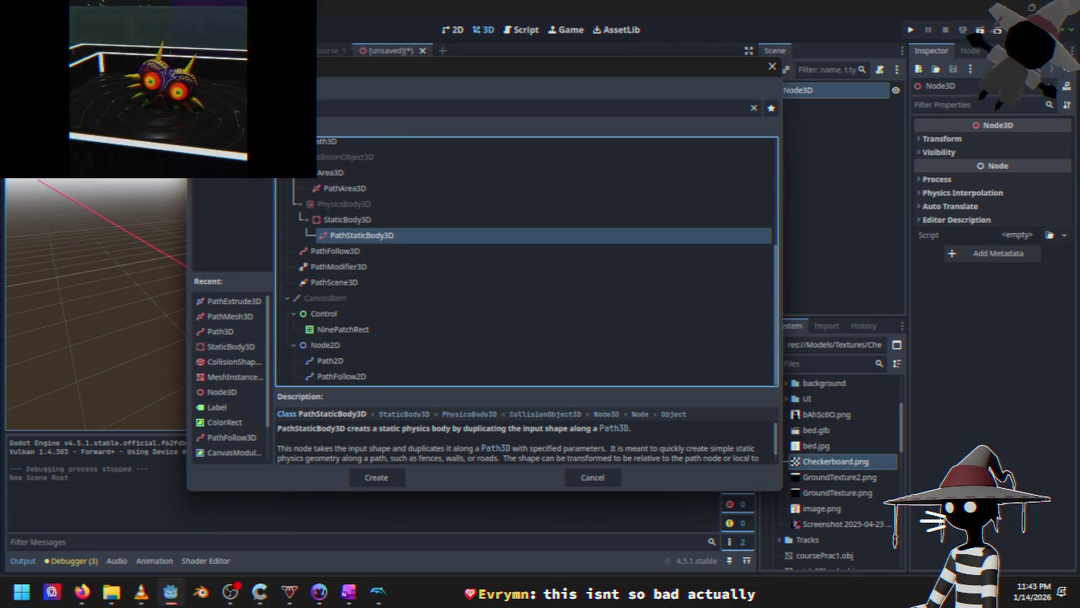
{"action": "scroll", "coordinate": [343, 337], "scroll_direction": "up", "scroll_amount": 3}
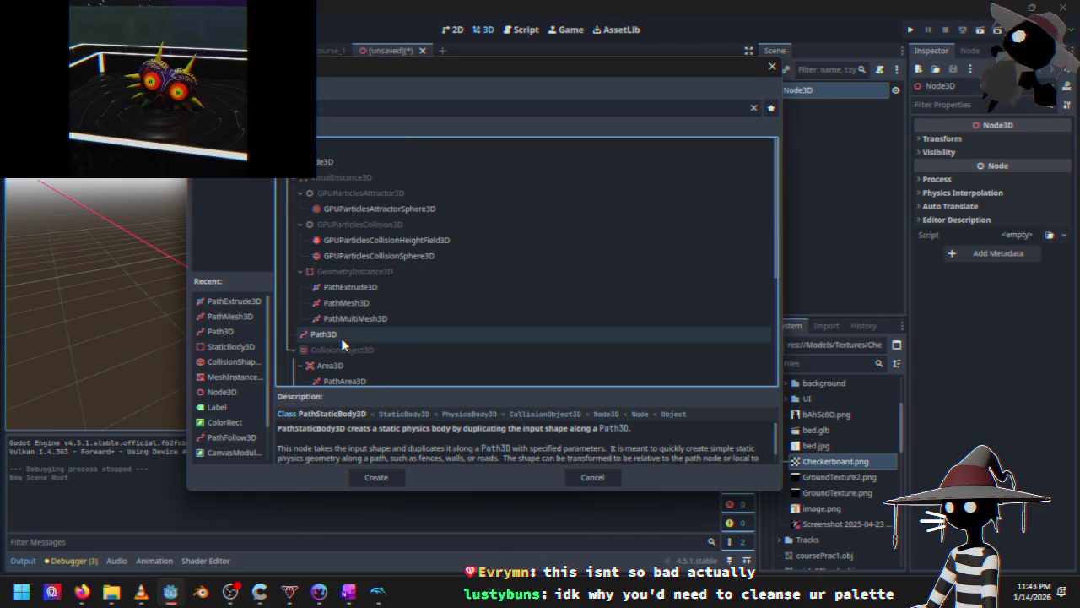
{"action": "scroll", "coordinate": [345, 291], "scroll_direction": "down", "scroll_amount": 2}
{"action": "scroll", "coordinate": [345, 287], "scroll_direction": "down", "scroll_amount": 2}
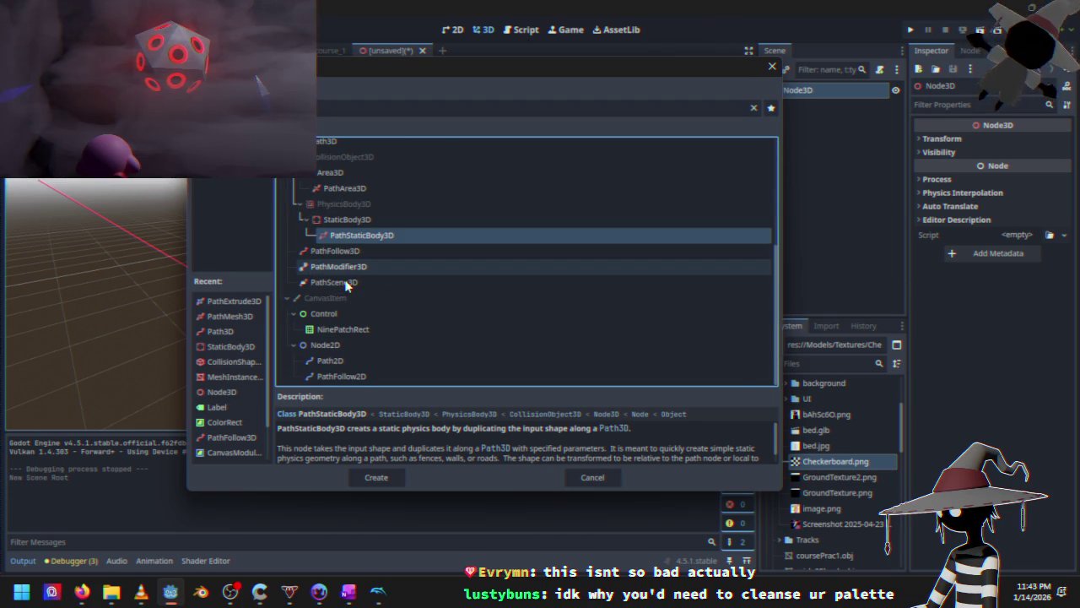
{"action": "scroll", "coordinate": [388, 316], "scroll_direction": "up", "scroll_amount": 1}
{"action": "scroll", "coordinate": [388, 313], "scroll_direction": "up", "scroll_amount": 5}
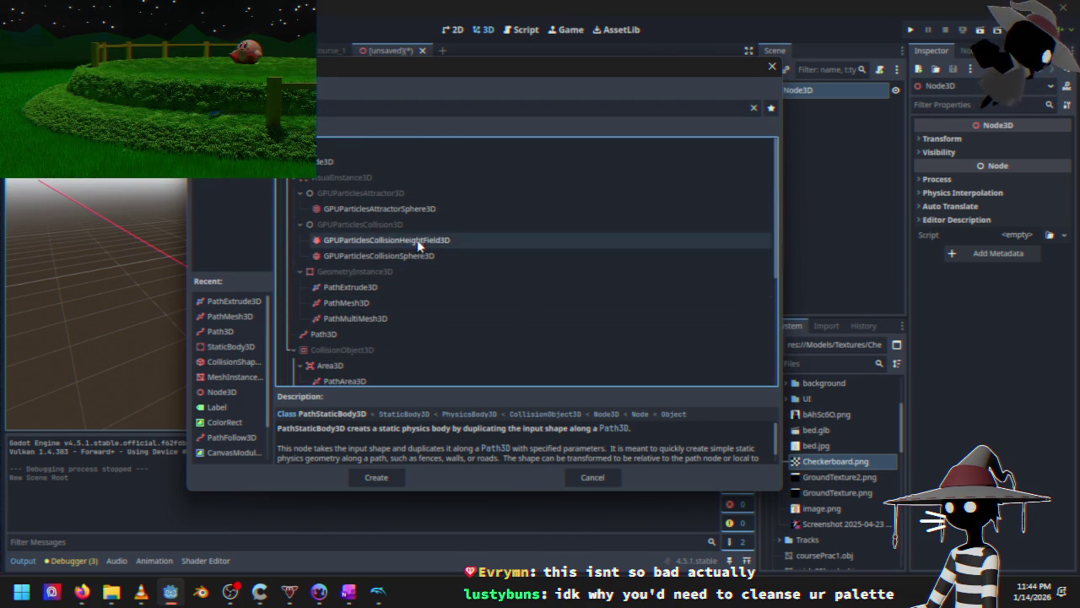
{"action": "scroll", "coordinate": [422, 254], "scroll_direction": "down", "scroll_amount": 6}
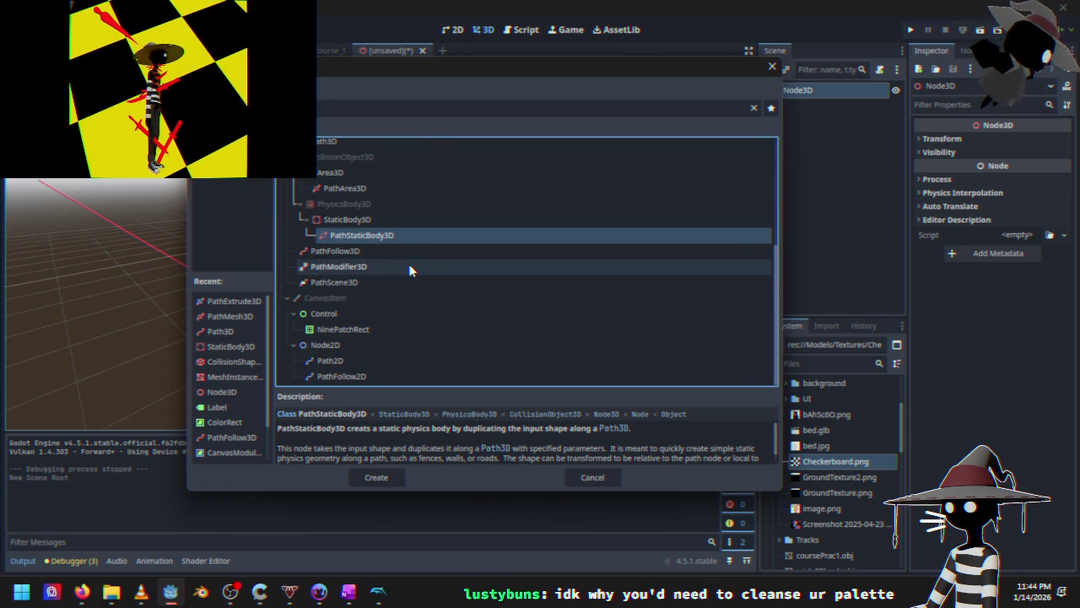
{"action": "scroll", "coordinate": [397, 279], "scroll_direction": "up", "scroll_amount": 6}
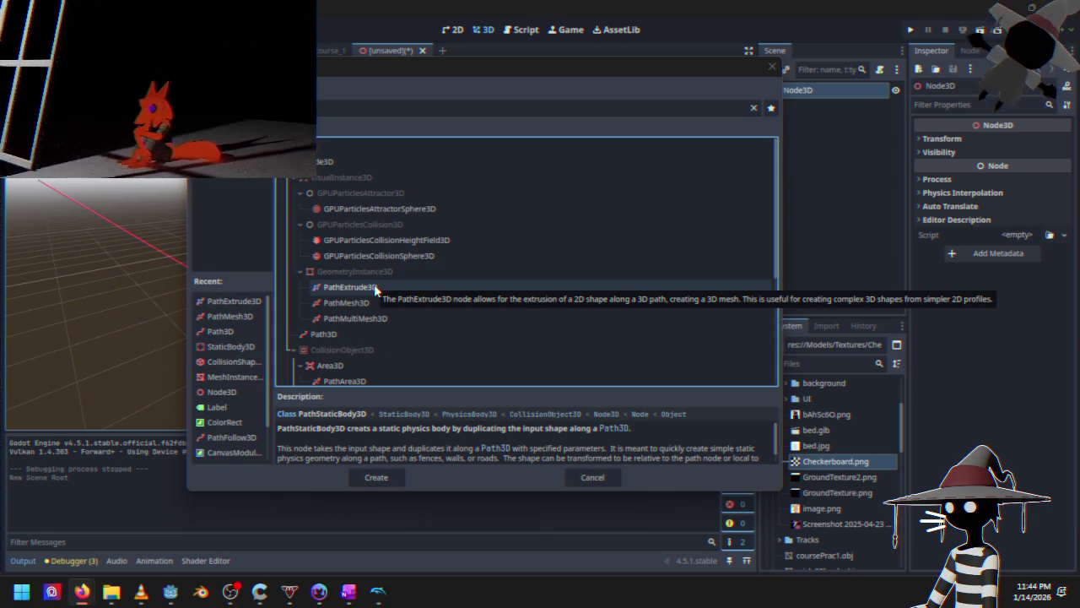
{"action": "scroll", "coordinate": [372, 257], "scroll_direction": "down", "scroll_amount": 5}
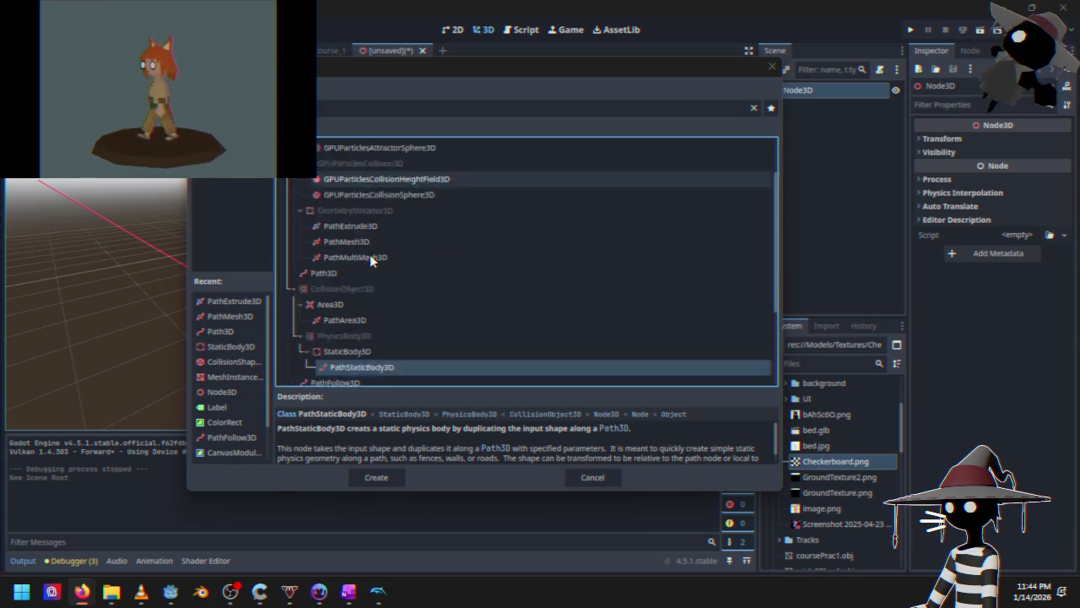
{"action": "scroll", "coordinate": [367, 290], "scroll_direction": "up", "scroll_amount": 4}
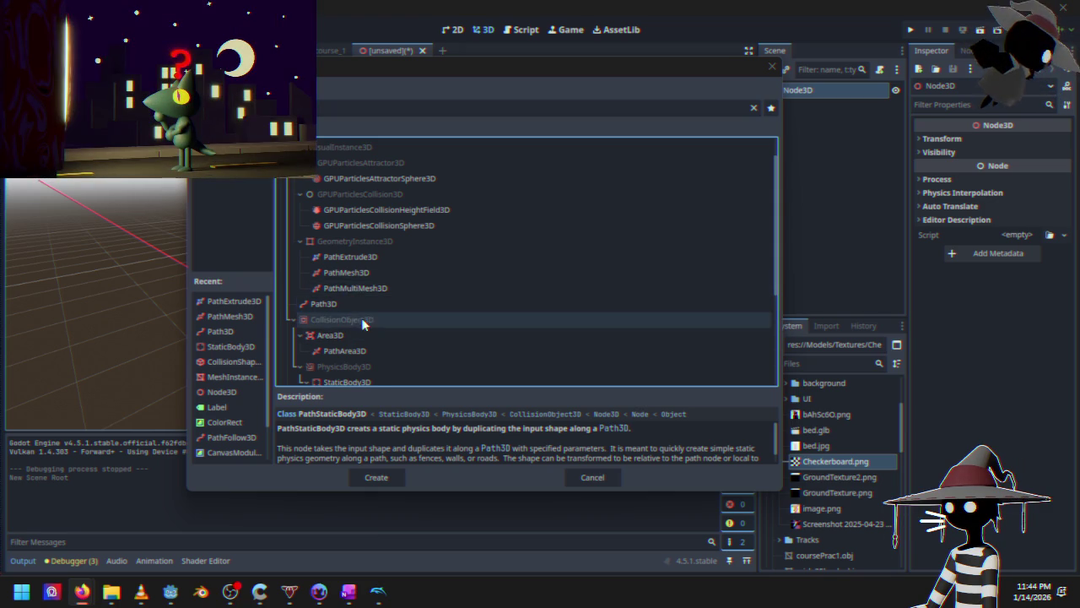
{"action": "scroll", "coordinate": [362, 320], "scroll_direction": "up", "scroll_amount": 1}
Clear the node search filter and create a MeshInstance3D under Node3D
{"action": "left_click", "coordinate": [390, 209]}
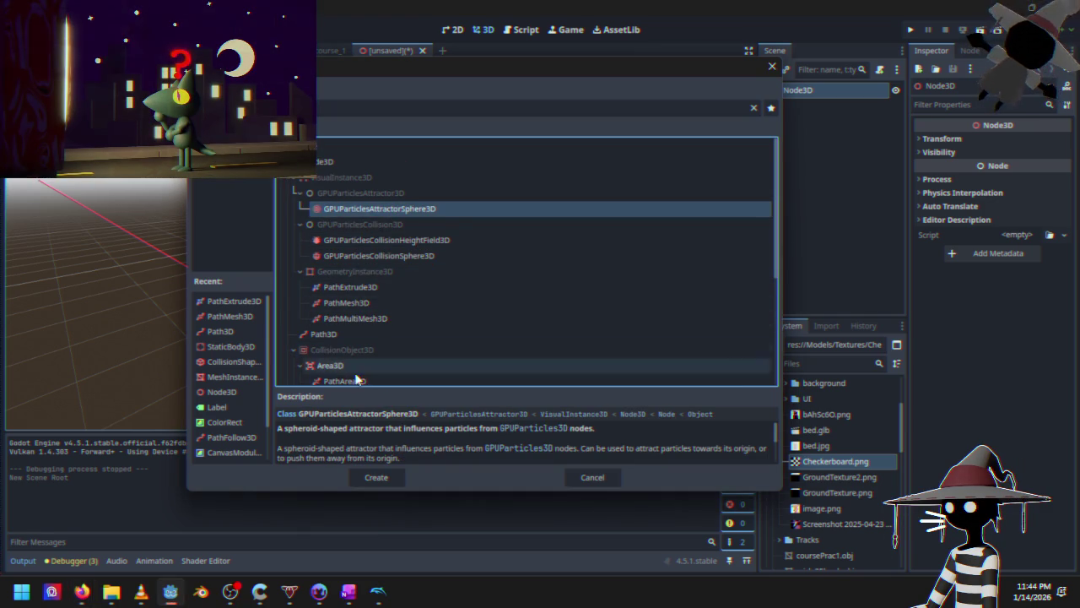
{"action": "scroll", "coordinate": [666, 219], "scroll_direction": "down", "scroll_amount": 6}
{"action": "scroll", "coordinate": [421, 258], "scroll_direction": "down", "scroll_amount": 1}
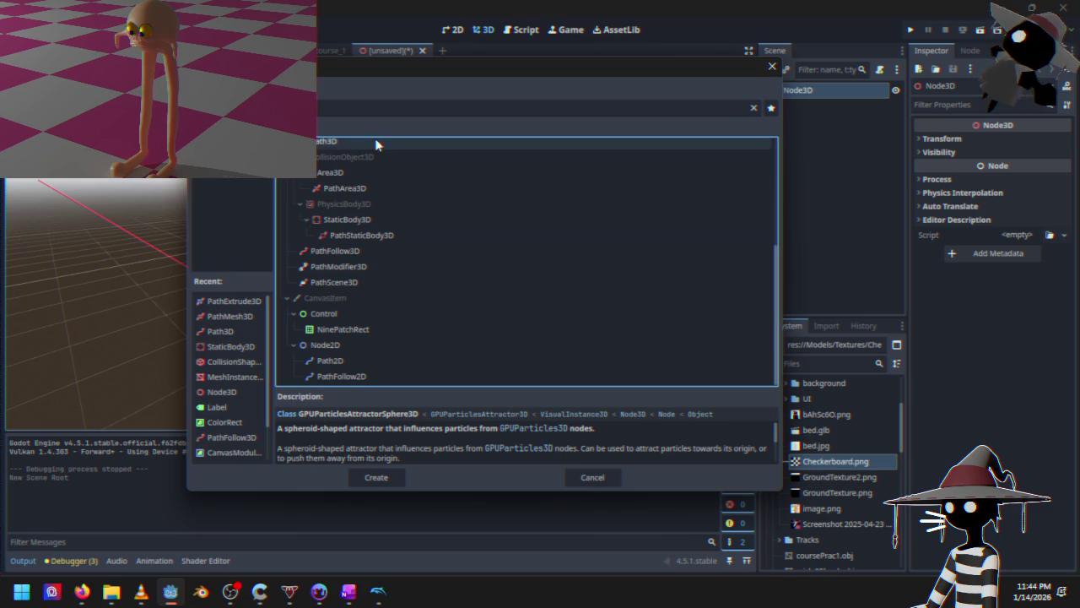
{"action": "left_click", "coordinate": [750, 107]}
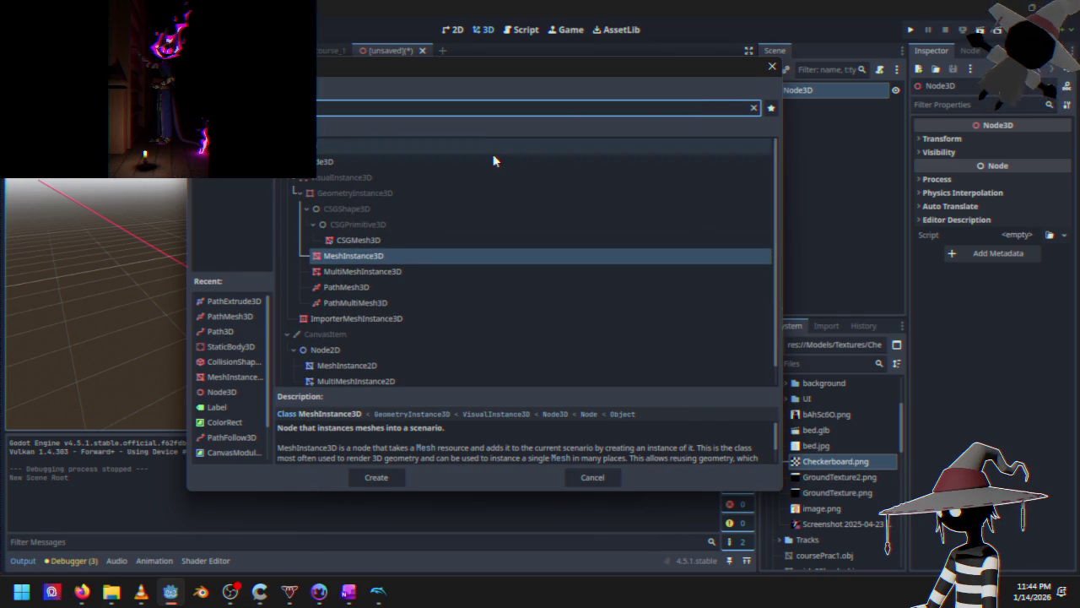
{"action": "left_click", "coordinate": [390, 253]}
{"action": "double_click", "coordinate": [391, 254]}
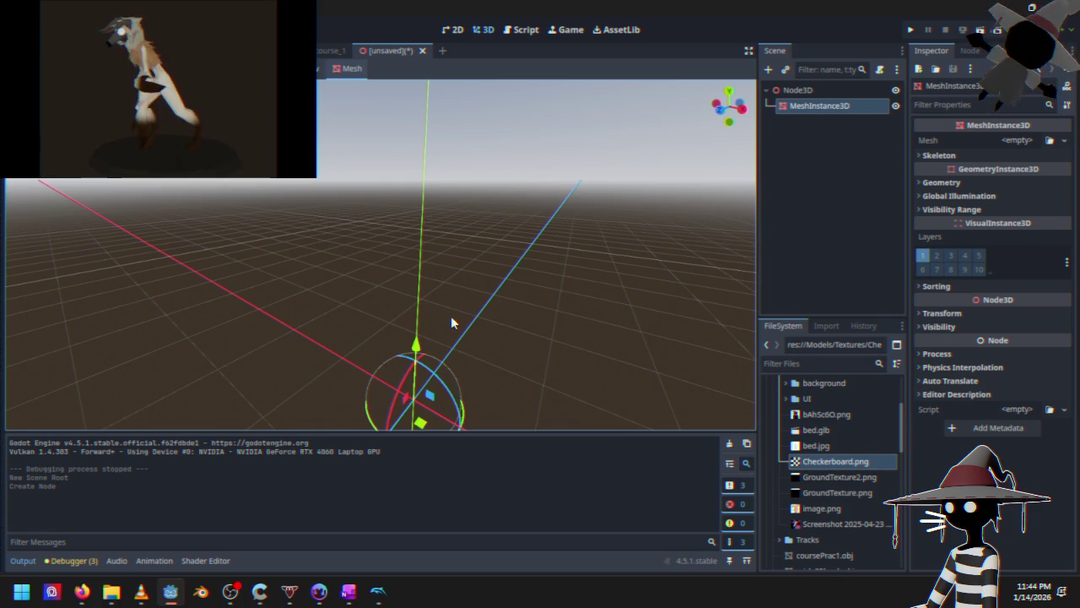
Assign a new BoxMesh to the MeshInstance3D and expand it to show its 1 m size
{"action": "mouse_move", "coordinate": [455, 317]}
{"action": "left_mouse_down"}
{"action": "mouse_move", "coordinate": [363, 380]}
{"action": "mouse_move", "coordinate": [325, 337]}
{"action": "left_mouse_up"}
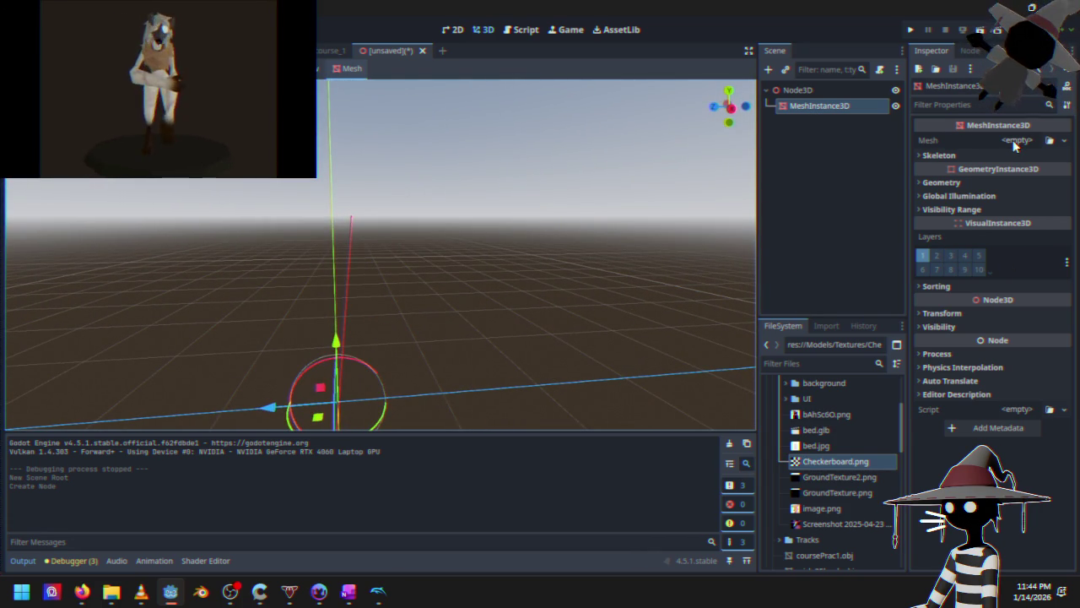
{"action": "left_click", "coordinate": [1015, 141]}
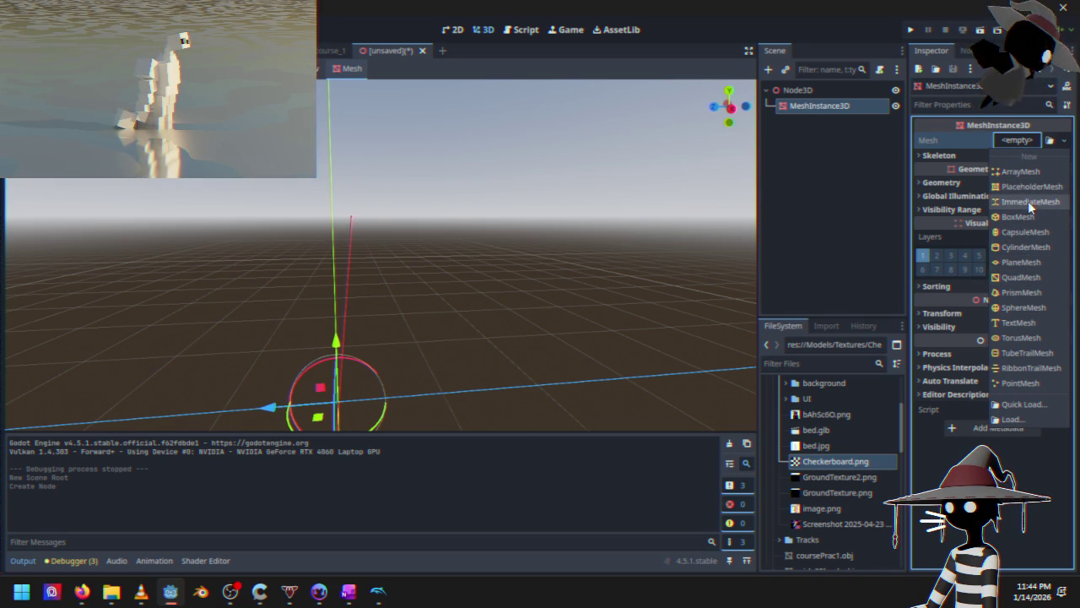
{"action": "left_click", "coordinate": [1025, 217]}
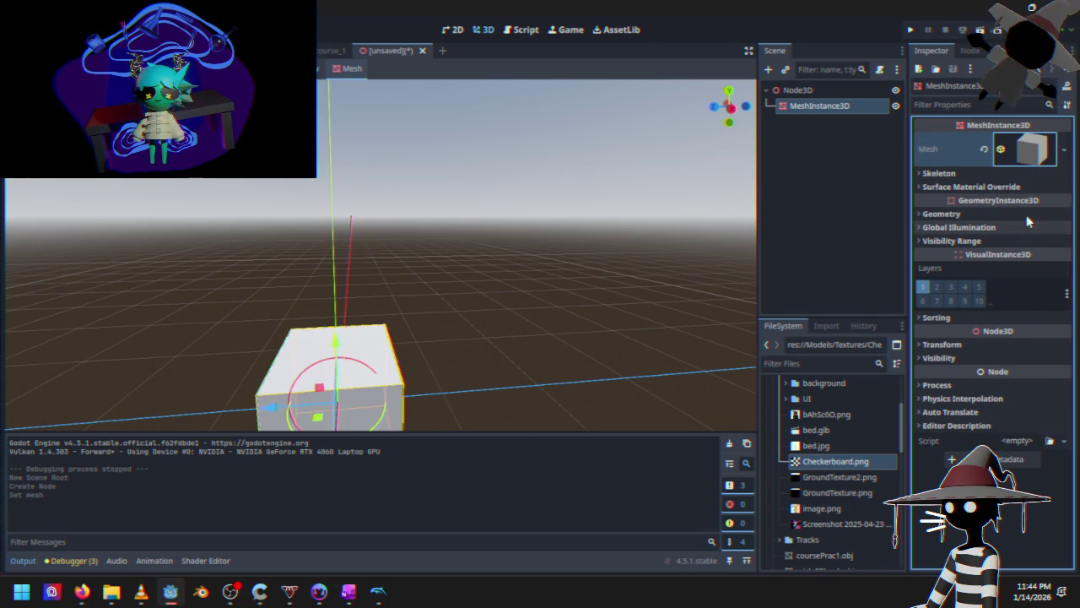
{"action": "scroll", "coordinate": [400, 307], "scroll_direction": "down", "scroll_amount": 2}
{"action": "key", "text": "f"}
{"action": "mouse_move", "coordinate": [357, 258]}
{"action": "left_mouse_down"}
{"action": "mouse_move", "coordinate": [590, 329]}
{"action": "mouse_move", "coordinate": [509, 304]}
{"action": "mouse_move", "coordinate": [385, 338]}
{"action": "mouse_move", "coordinate": [370, 306]}
{"action": "mouse_move", "coordinate": [494, 264]}
{"action": "mouse_move", "coordinate": [447, 297]}
{"action": "mouse_move", "coordinate": [487, 300]}
{"action": "left_mouse_up"}
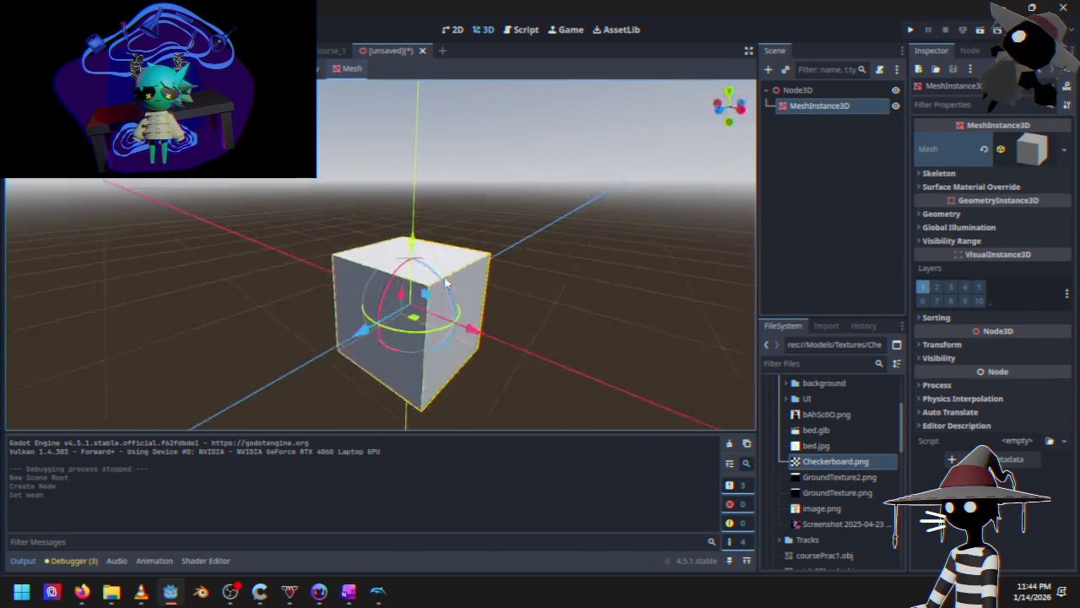
{"action": "left_click", "coordinate": [1031, 150]}
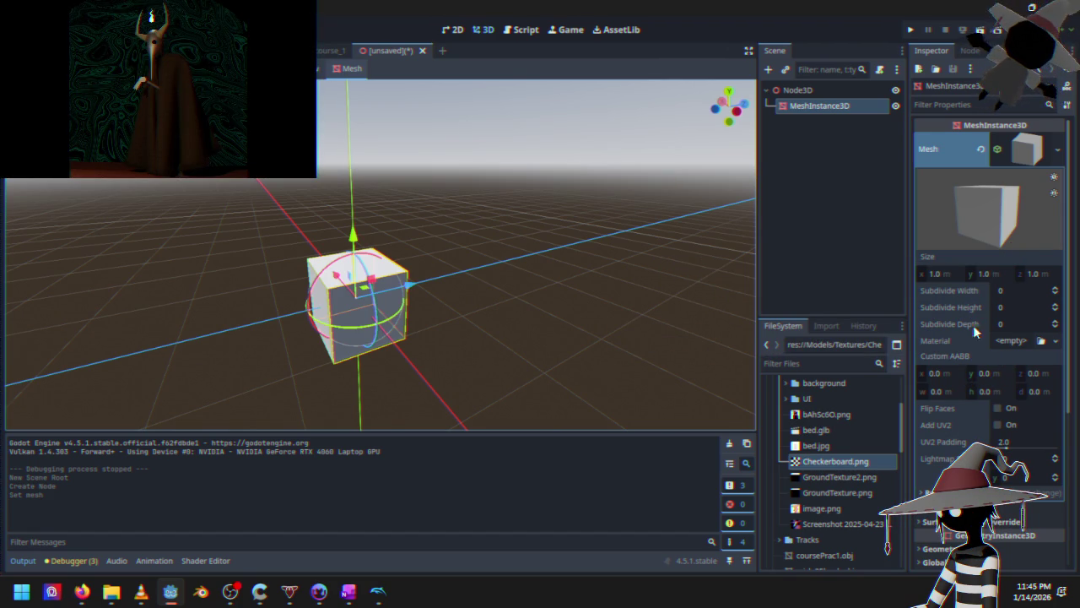
Set the BoxMesh size to 1.285 × 0.155 × 2.06 m and check the slab from several angles
{"action": "mouse_move", "coordinate": [936, 275]}
{"action": "left_mouse_down"}
{"action": "mouse_move", "coordinate": [958, 275]}
{"action": "mouse_move", "coordinate": [918, 273]}
{"action": "left_mouse_up"}
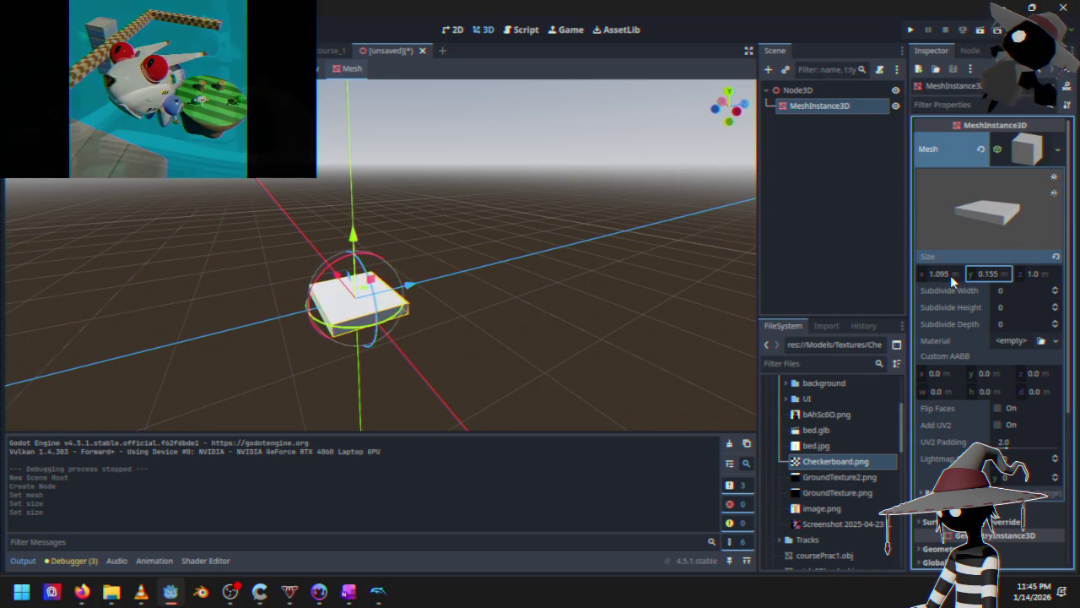
{"action": "left_click_drag", "start_coordinate": [949, 274], "coordinate": [929, 275]}
{"action": "mouse_move", "coordinate": [405, 253]}
{"action": "left_mouse_down"}
{"action": "mouse_move", "coordinate": [574, 306]}
{"action": "mouse_move", "coordinate": [578, 262]}
{"action": "mouse_move", "coordinate": [531, 319]}
{"action": "left_mouse_up"}
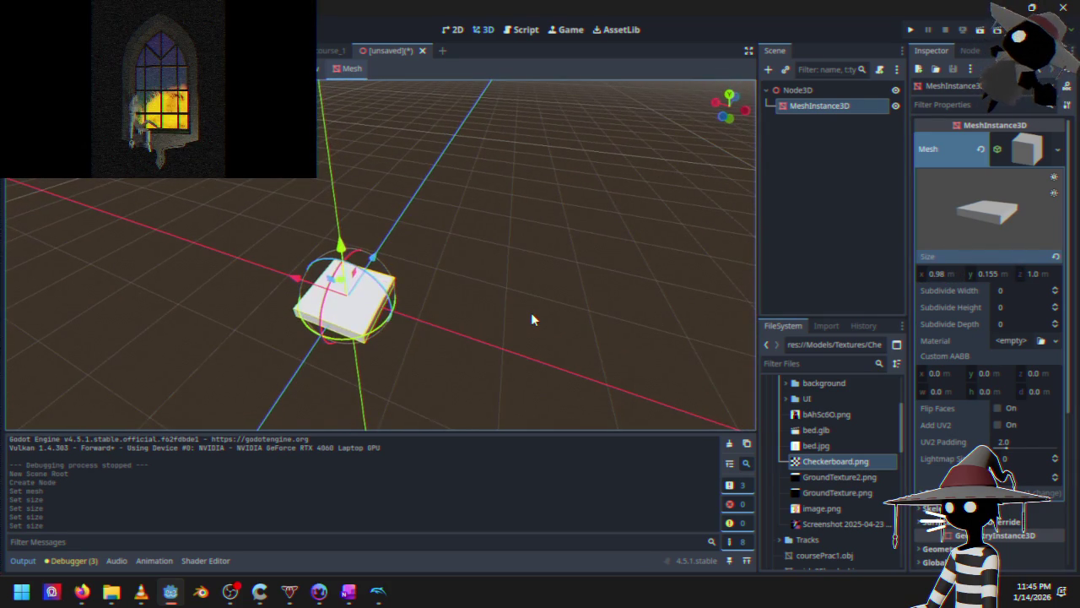
{"action": "mouse_move", "coordinate": [1036, 273]}
{"action": "left_mouse_down"}
{"action": "mouse_move", "coordinate": [1012, 273]}
{"action": "mouse_move", "coordinate": [1063, 274]}
{"action": "left_mouse_up"}
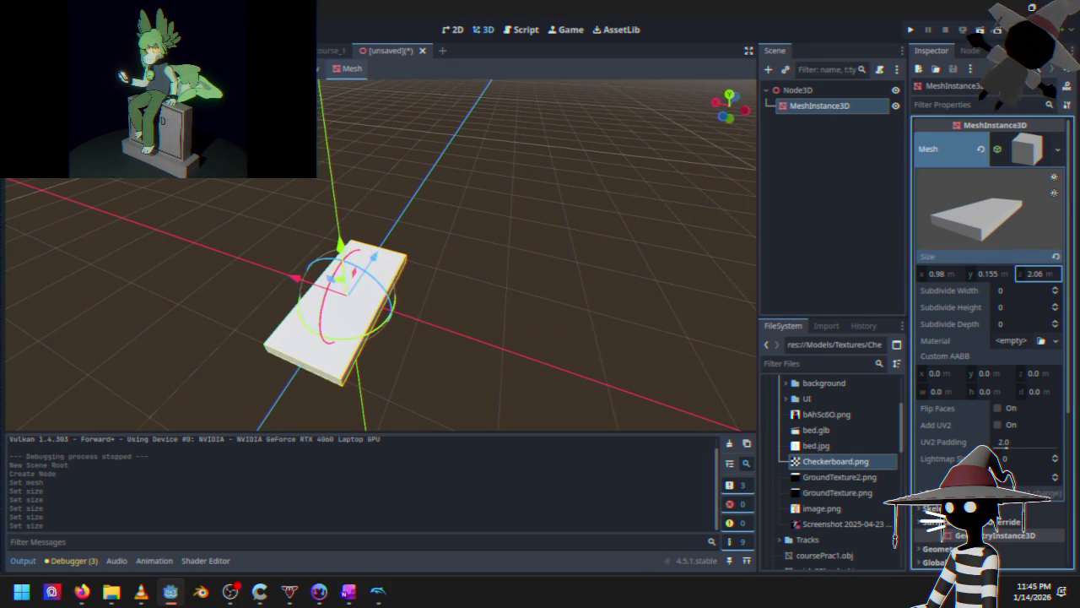
{"action": "left_click_drag", "start_coordinate": [945, 272], "coordinate": [970, 272]}
{"action": "left_click", "coordinate": [334, 51]}
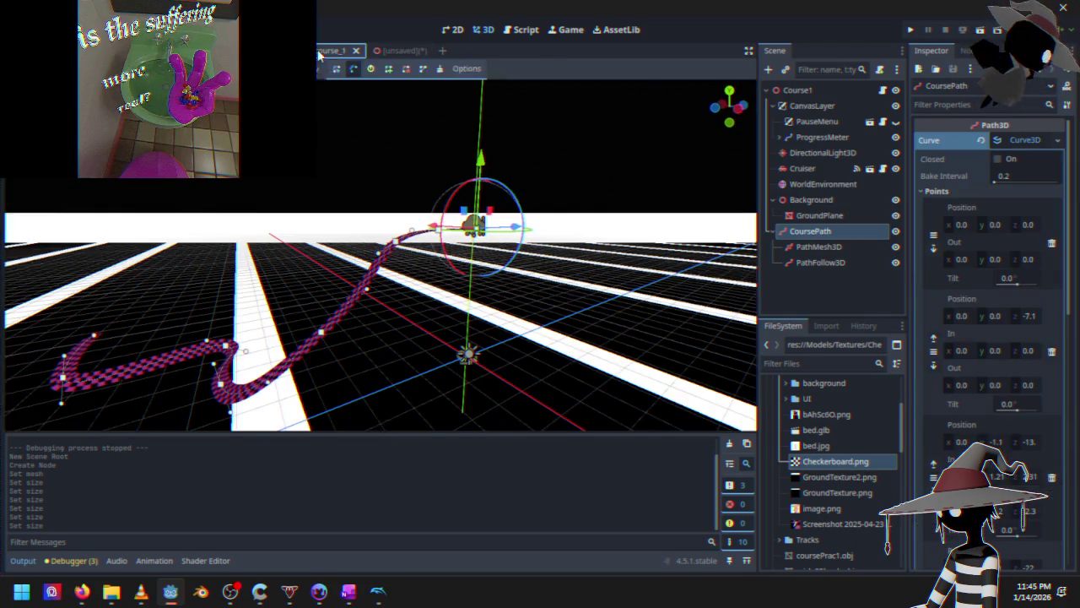
{"action": "left_click", "coordinate": [392, 51]}
{"action": "mouse_move", "coordinate": [371, 186]}
{"action": "left_mouse_down"}
{"action": "mouse_move", "coordinate": [383, 225]}
{"action": "mouse_move", "coordinate": [427, 247]}
{"action": "mouse_move", "coordinate": [408, 276]}
{"action": "left_mouse_up"}
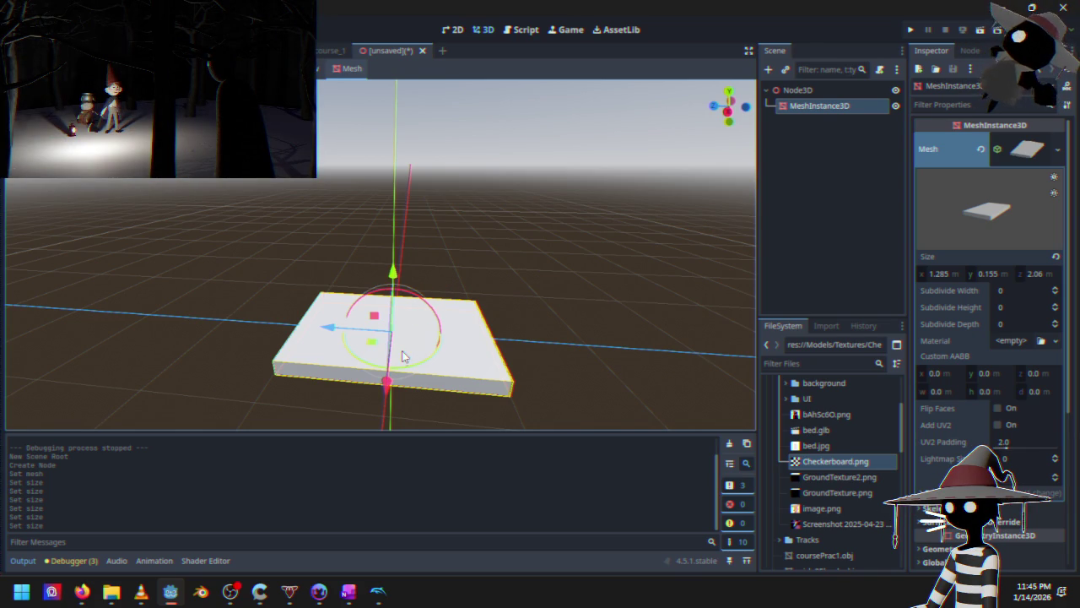
{"action": "left_click_drag", "start_coordinate": [402, 355], "coordinate": [528, 247]}
{"action": "mouse_move", "coordinate": [471, 296]}
{"action": "left_mouse_down"}
{"action": "mouse_move", "coordinate": [380, 320]}
{"action": "mouse_move", "coordinate": [275, 322]}
{"action": "mouse_move", "coordinate": [238, 361]}
{"action": "mouse_move", "coordinate": [253, 354]}
{"action": "left_mouse_up"}
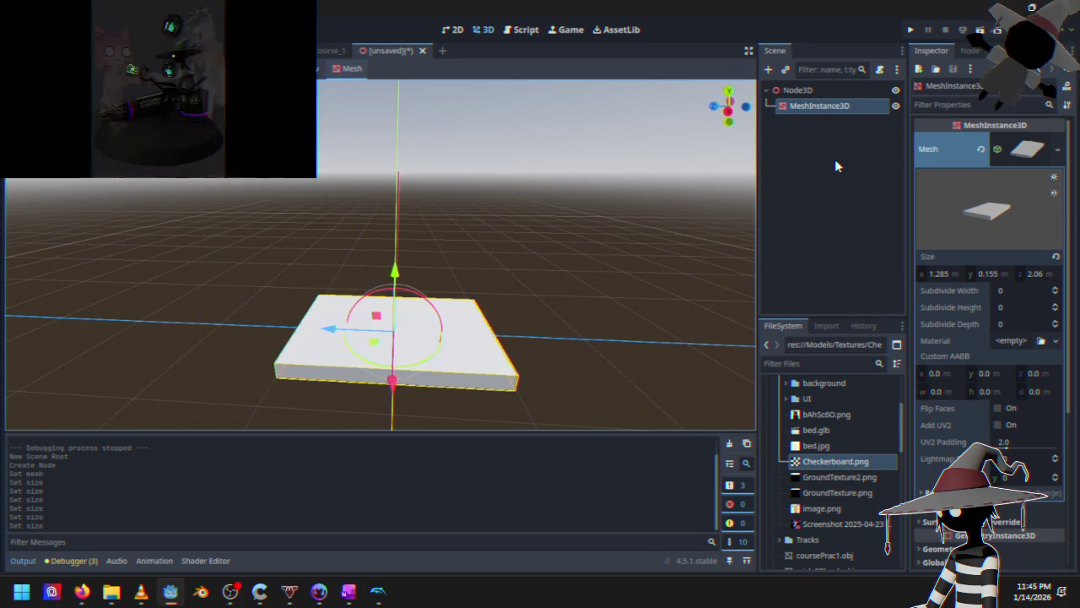
Rename the root Node3D to BoostPad and select its box mesh to show its properties
{"action": "left_click", "coordinate": [815, 90]}
{"action": "left_click", "coordinate": [815, 89]}
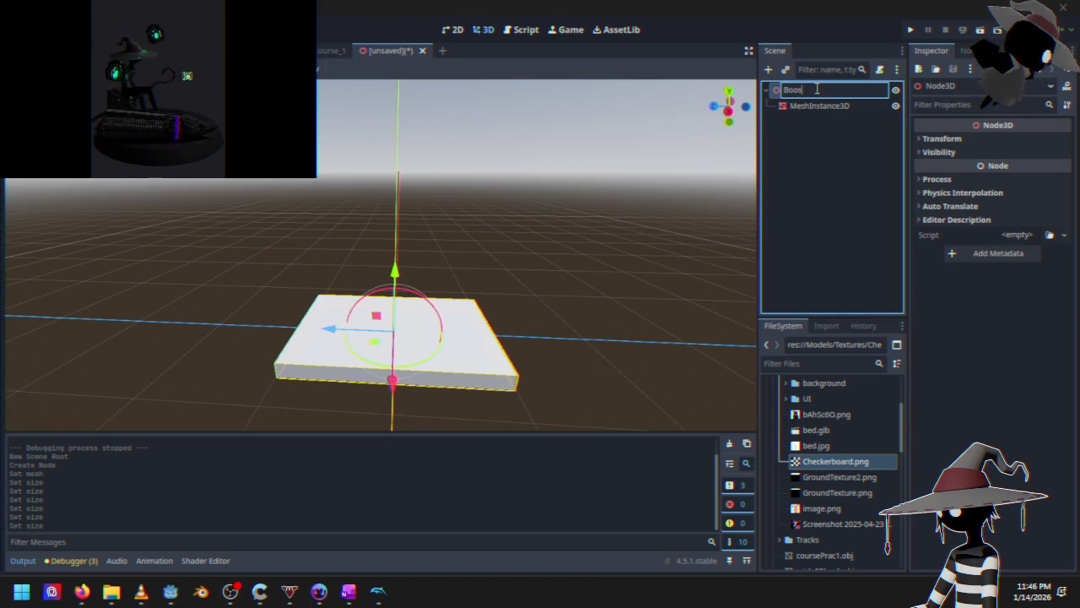
{"action": "type", "text": "BoostPad"}
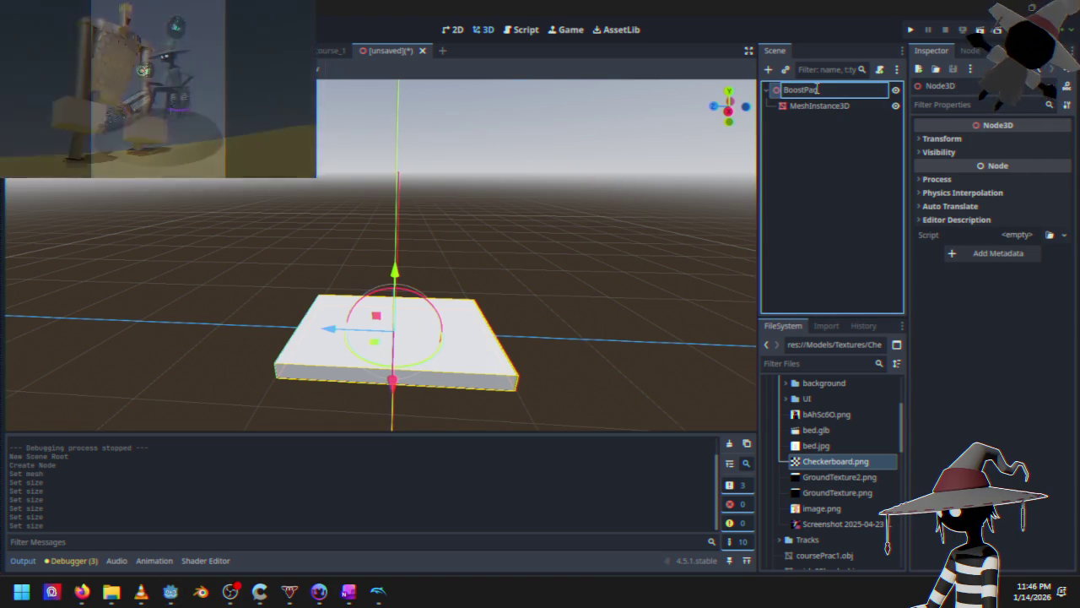
{"action": "key", "text": "Return"}
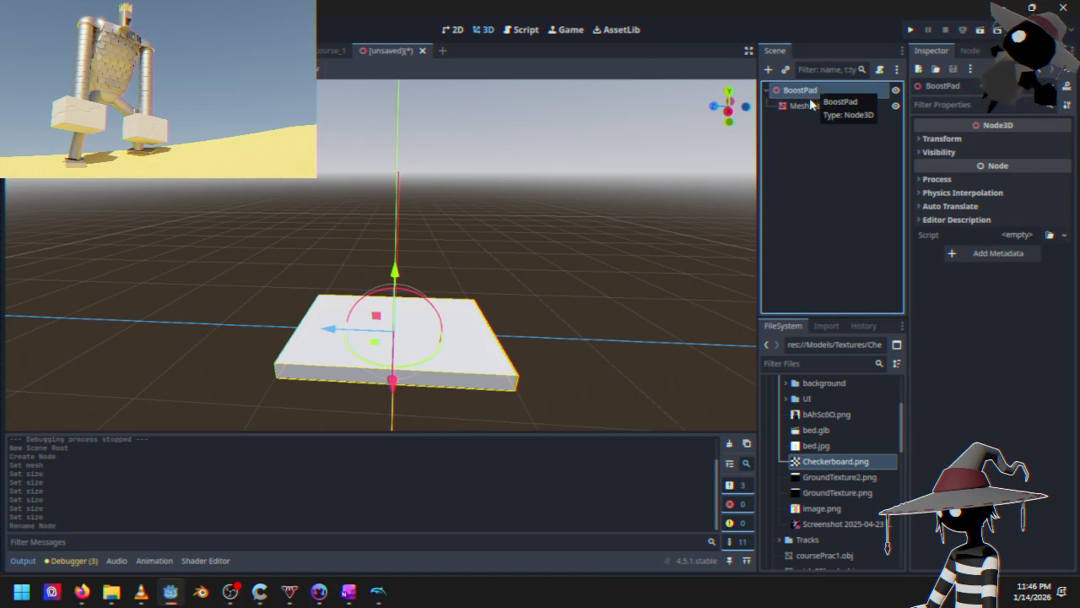
{"action": "left_click", "coordinate": [810, 108]}
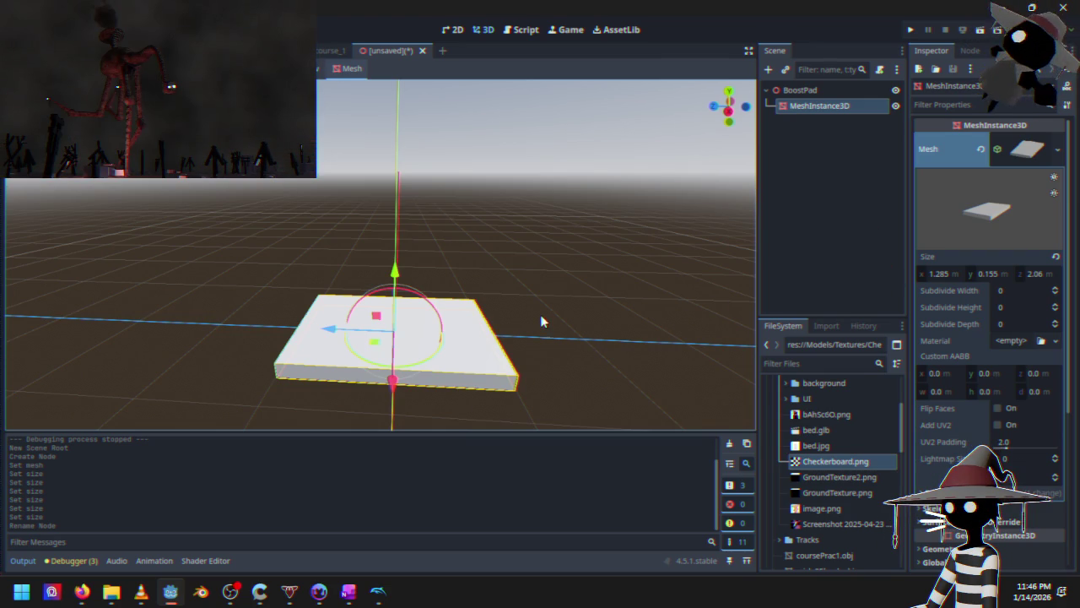
{"action": "mouse_move", "coordinate": [472, 302]}
{"action": "left_mouse_down"}
{"action": "mouse_move", "coordinate": [445, 259]}
{"action": "mouse_move", "coordinate": [475, 310]}
{"action": "mouse_move", "coordinate": [566, 278]}
{"action": "mouse_move", "coordinate": [453, 260]}
{"action": "left_mouse_up"}
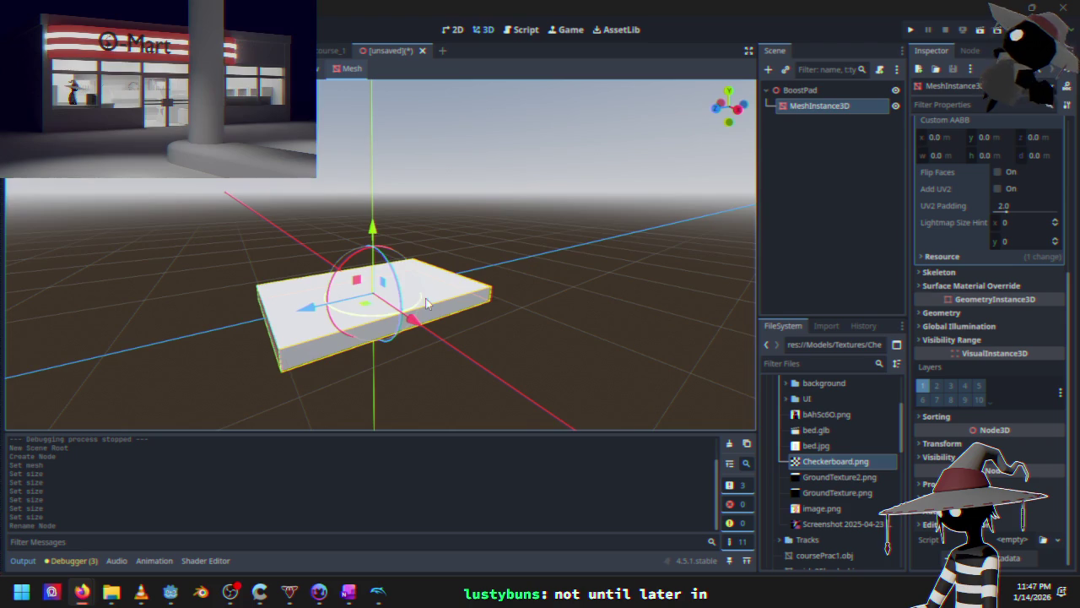
{"action": "mouse_move", "coordinate": [394, 265]}
{"action": "left_mouse_down"}
{"action": "mouse_move", "coordinate": [434, 258]}
{"action": "mouse_move", "coordinate": [375, 267]}
{"action": "left_mouse_up"}
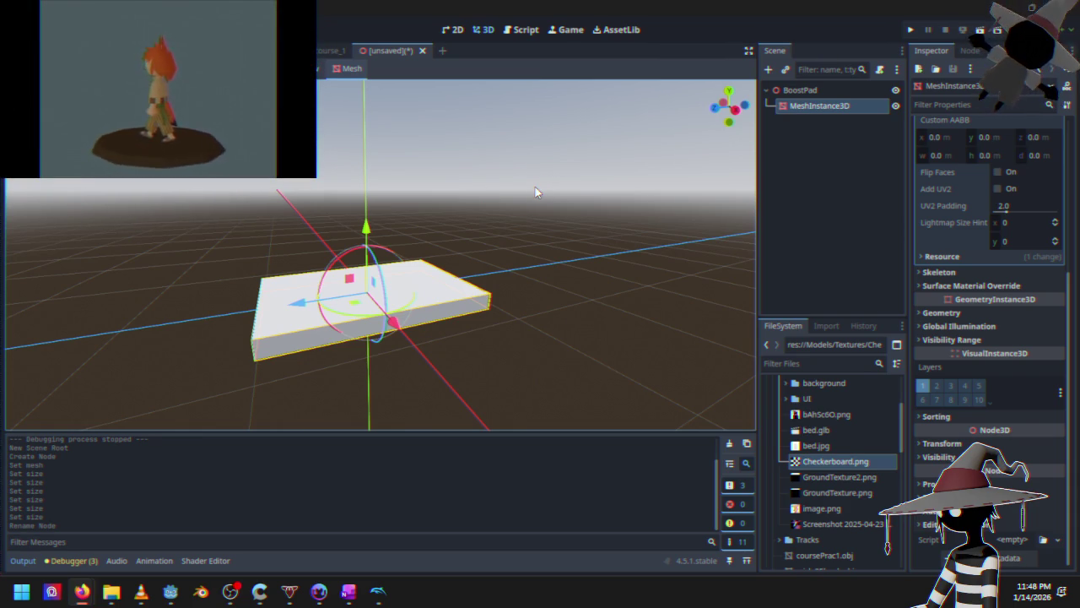
{"action": "mouse_move", "coordinate": [433, 273]}
{"action": "left_mouse_down"}
{"action": "mouse_move", "coordinate": [546, 295]}
{"action": "mouse_move", "coordinate": [540, 268]}
{"action": "mouse_move", "coordinate": [494, 283]}
{"action": "left_mouse_up"}
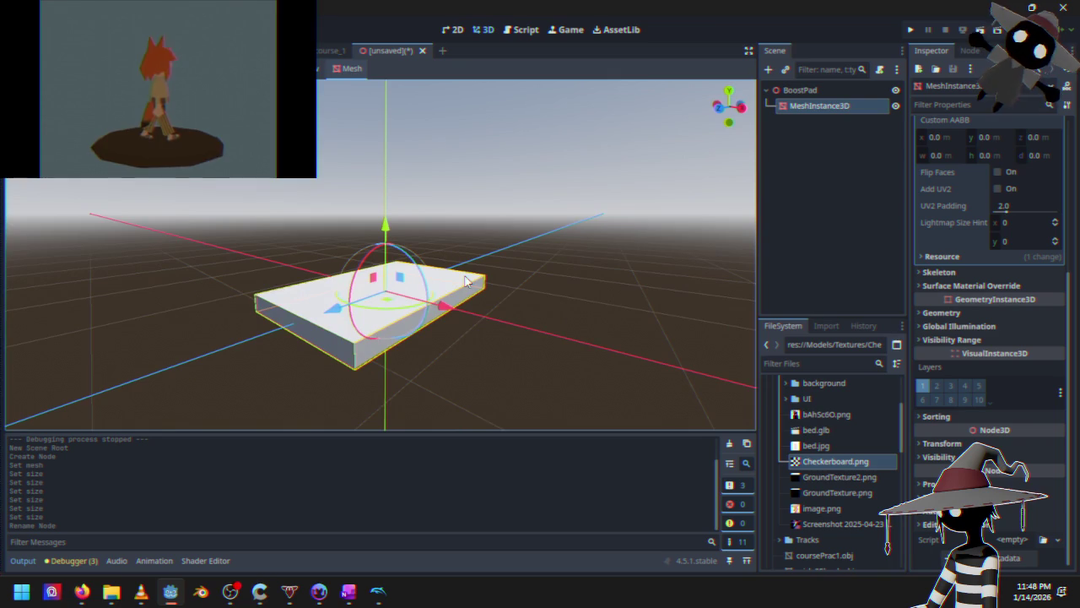
Generate a Trimesh Sibling collision shape from the box mesh
{"action": "left_click", "coordinate": [817, 90]}
{"action": "right_click", "coordinate": [817, 90]}
{"action": "left_click", "coordinate": [818, 105]}
{"action": "left_click", "coordinate": [819, 105]}
{"action": "right_click", "coordinate": [808, 107]}
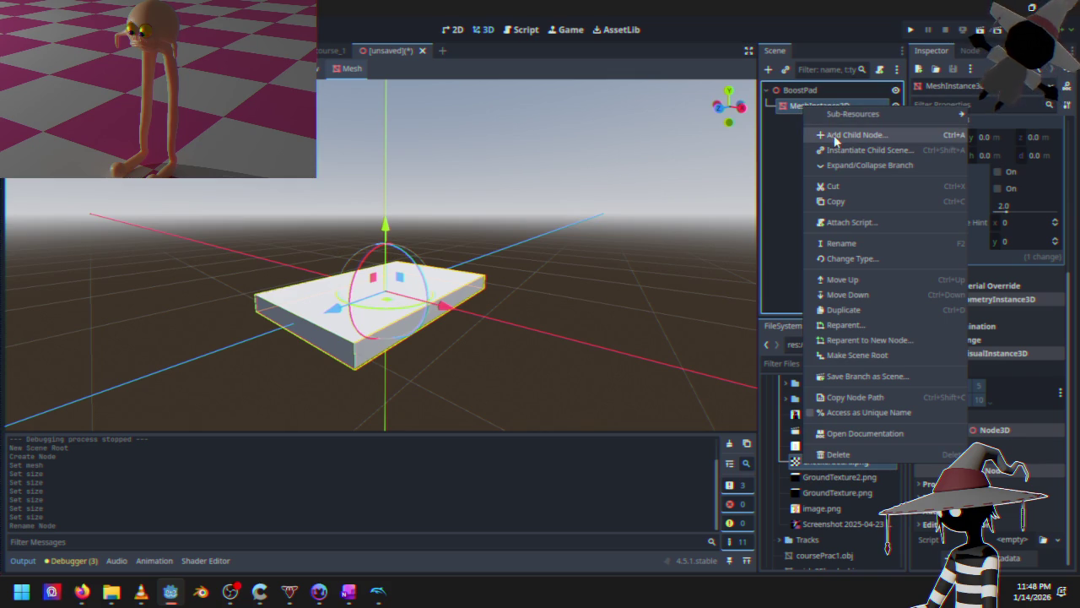
{"action": "left_click", "coordinate": [354, 71]}
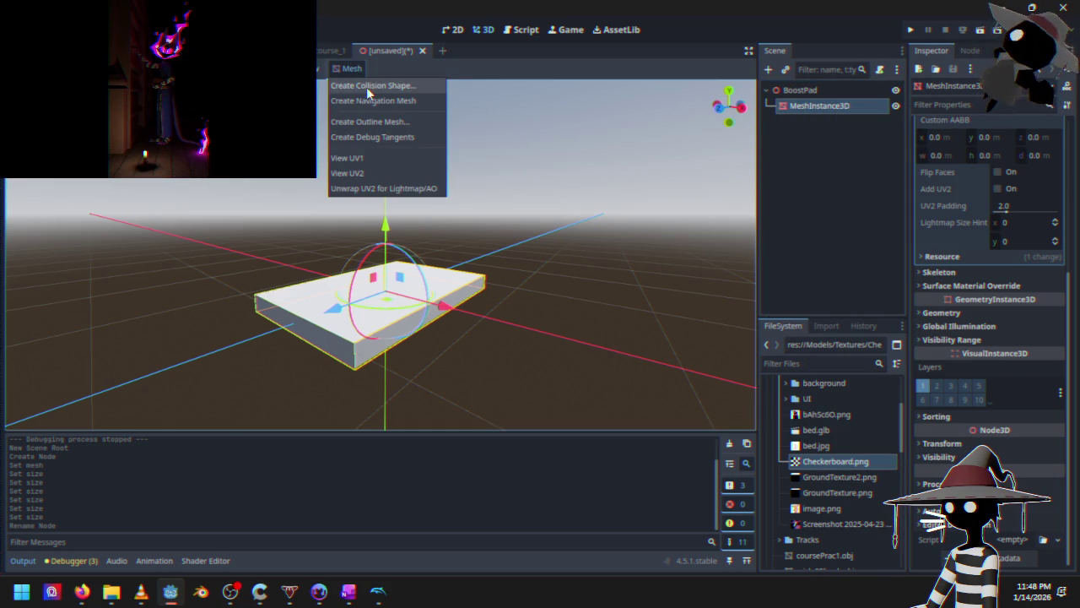
{"action": "left_click", "coordinate": [366, 87]}
{"action": "left_click", "coordinate": [529, 342]}
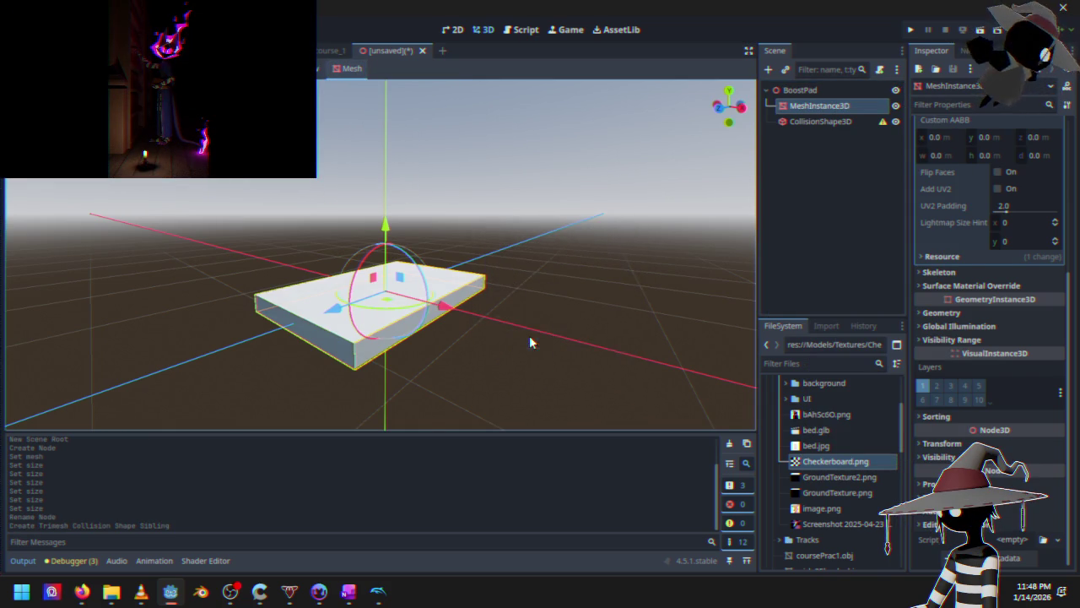
Cancel adding a child node to the mesh and bring up BoostPad's node options instead
{"action": "mouse_move", "coordinate": [884, 124]}
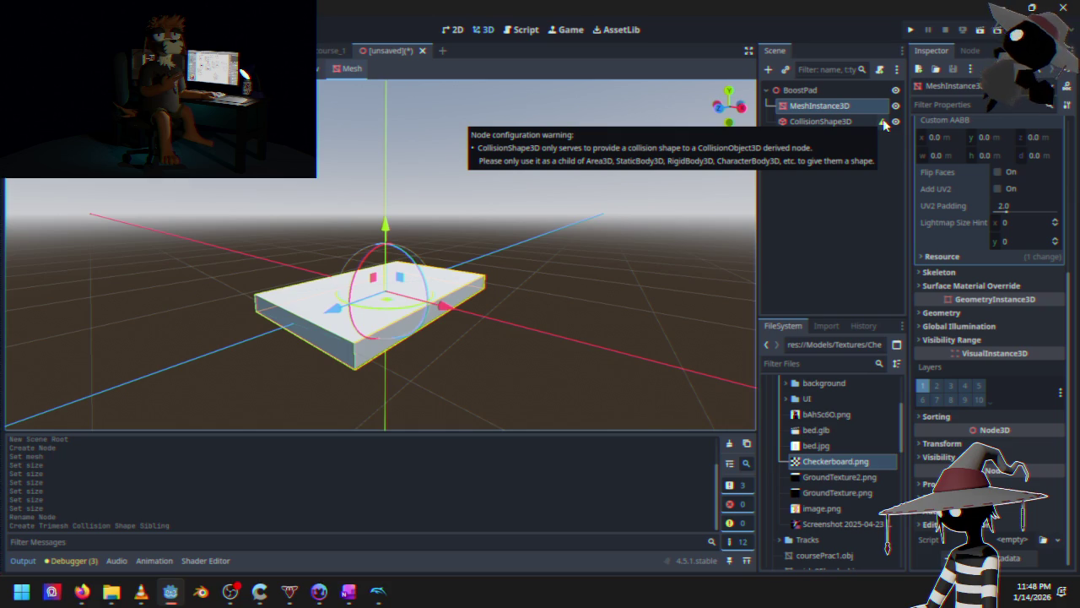
{"action": "right_click", "coordinate": [818, 108]}
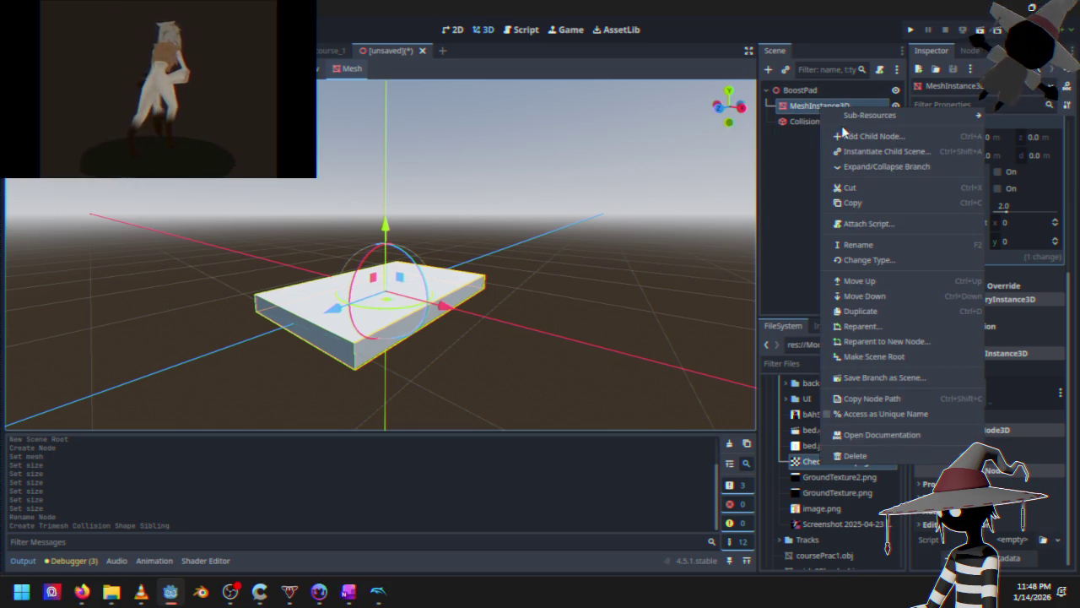
{"action": "left_click", "coordinate": [855, 138]}
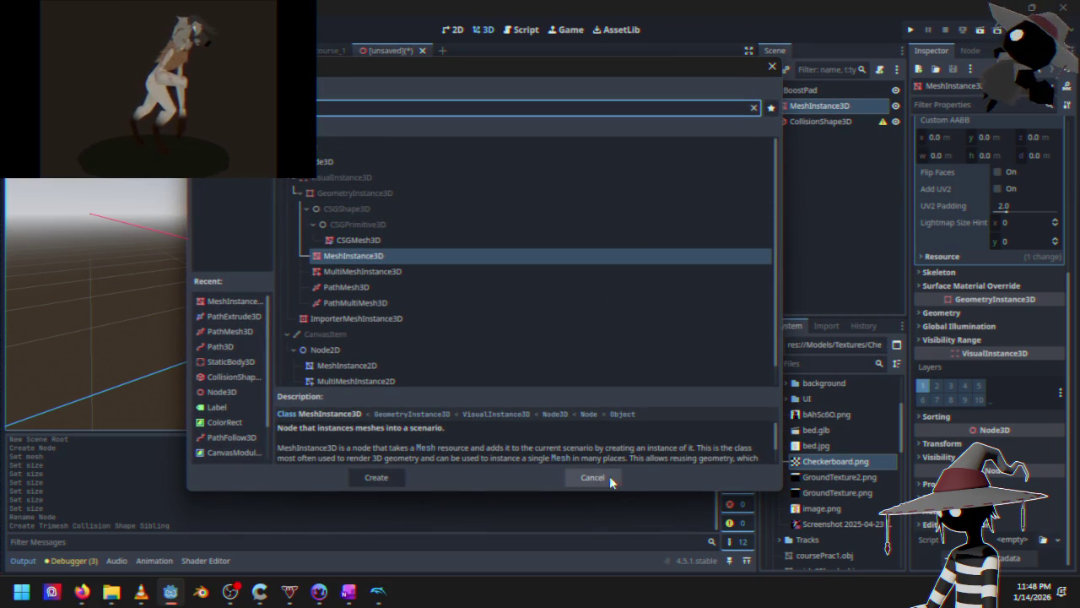
{"action": "left_click", "coordinate": [610, 476]}
{"action": "right_click", "coordinate": [808, 91]}
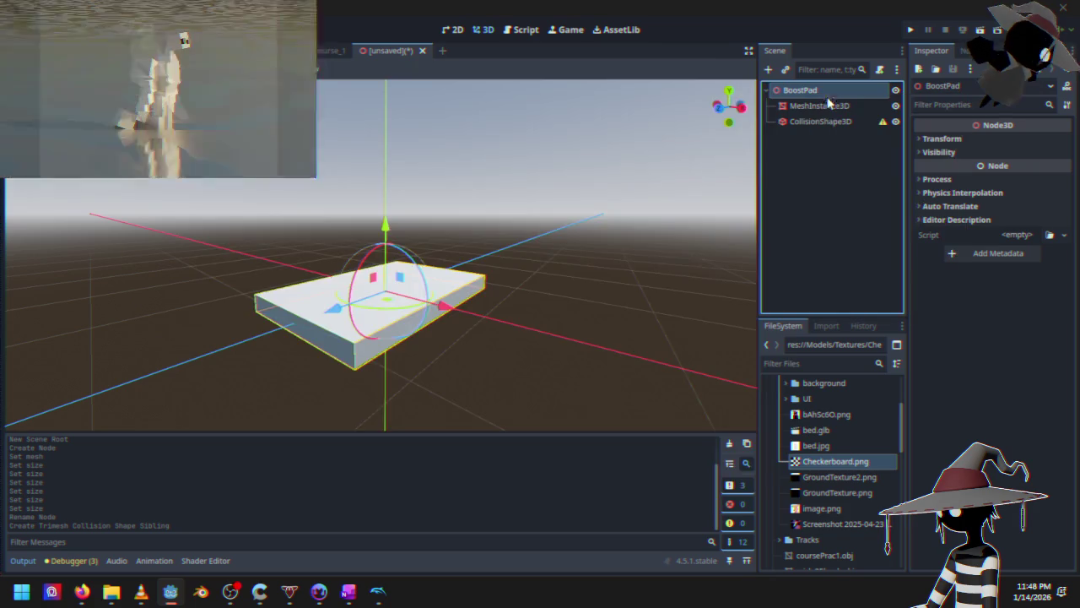
Add an Area3D under BoostPad and move the CollisionShape3D inside it
{"action": "left_click", "coordinate": [844, 99]}
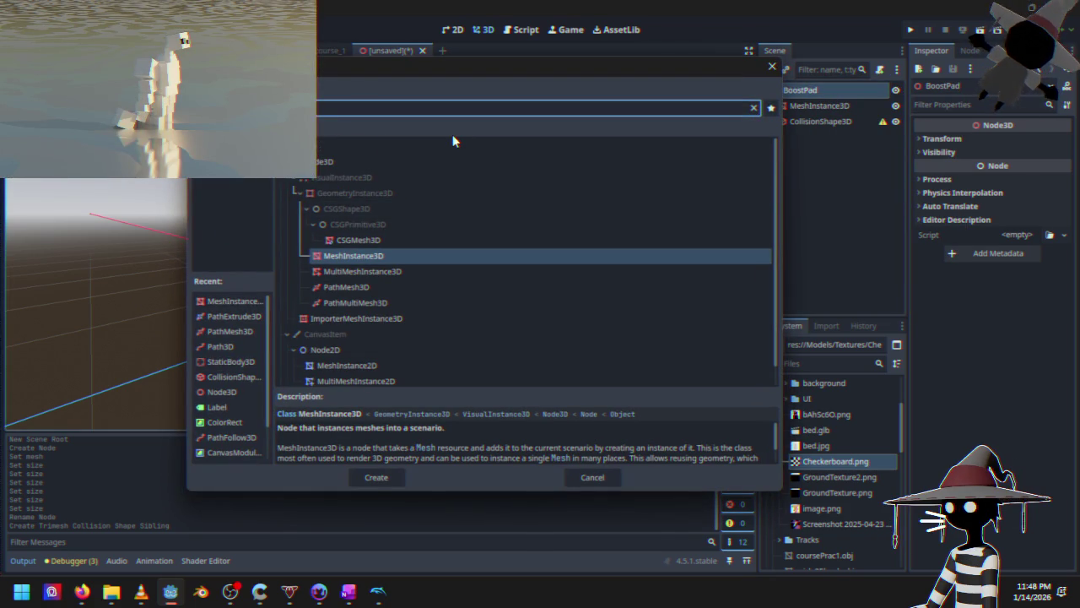
{"action": "type", "text": "area"}
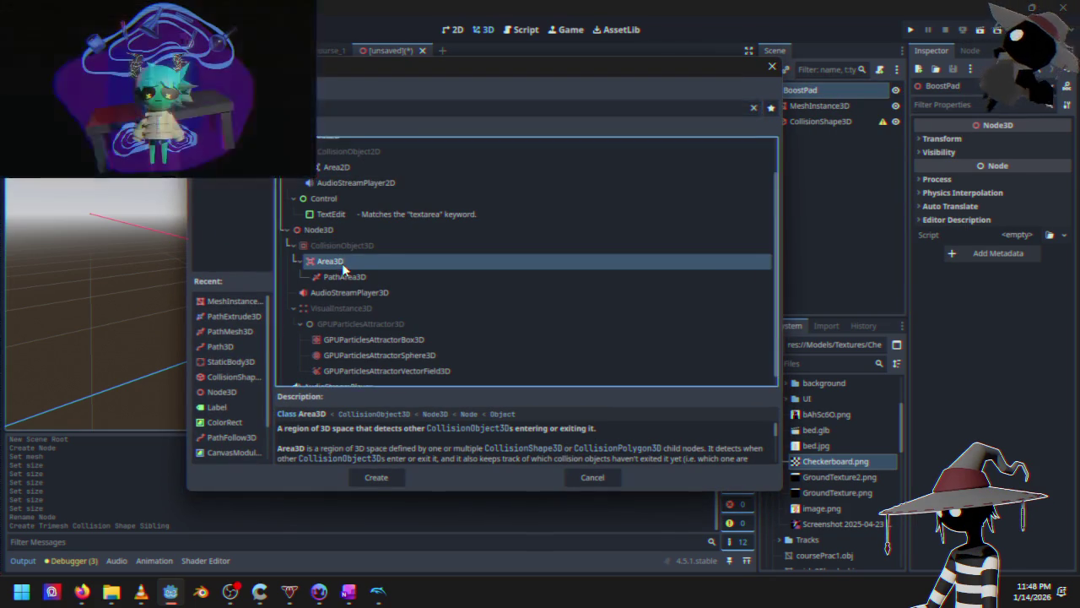
{"action": "double_click", "coordinate": [344, 266]}
{"action": "left_click_drag", "start_coordinate": [841, 125], "coordinate": [838, 138]}
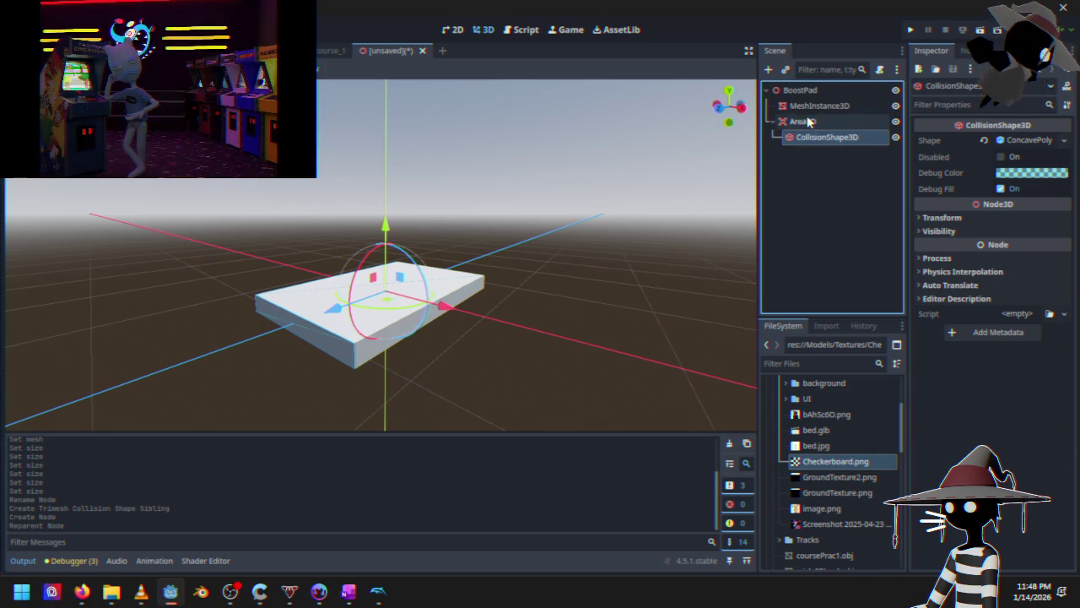
{"action": "left_click", "coordinate": [804, 122]}
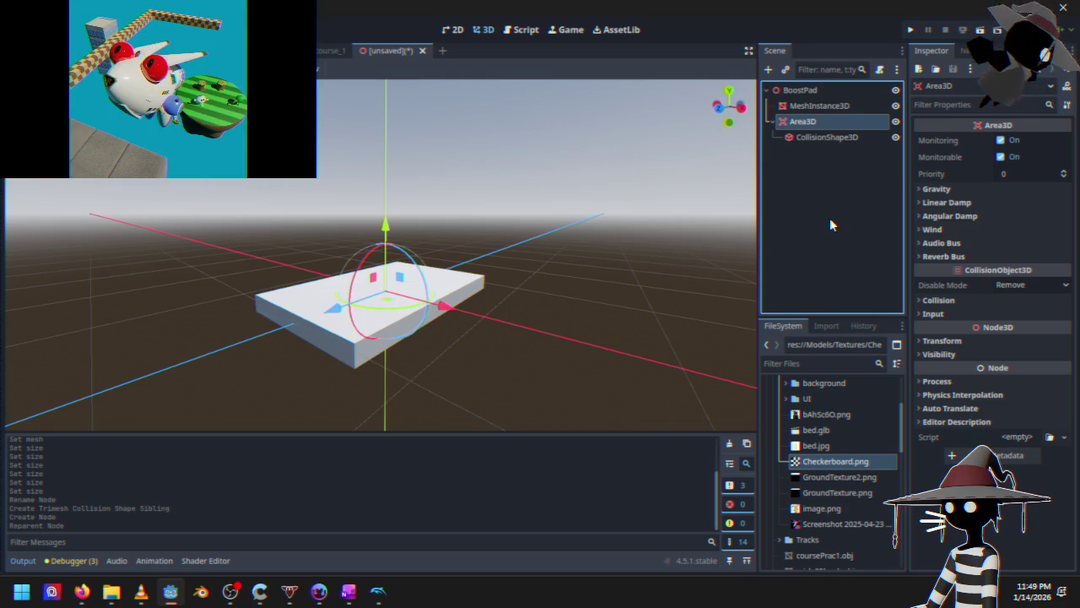
{"action": "mouse_move", "coordinate": [439, 246]}
{"action": "left_mouse_down"}
{"action": "mouse_move", "coordinate": [534, 232]}
{"action": "mouse_move", "coordinate": [470, 240]}
{"action": "left_mouse_up"}
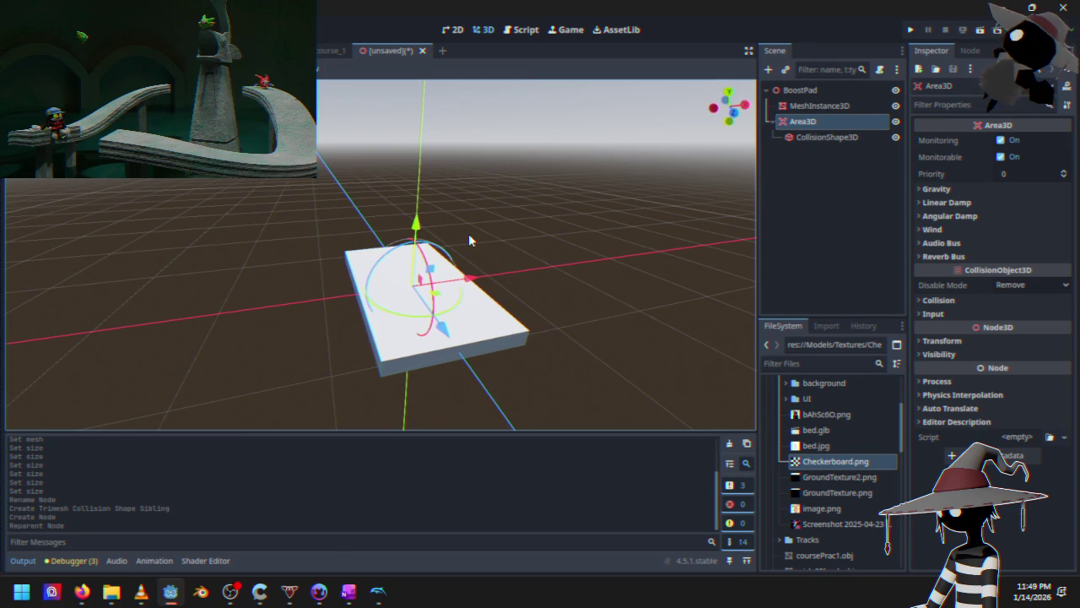
{"action": "mouse_move", "coordinate": [465, 238]}
{"action": "left_mouse_down"}
{"action": "mouse_move", "coordinate": [349, 236]}
{"action": "mouse_move", "coordinate": [356, 264]}
{"action": "left_mouse_up"}
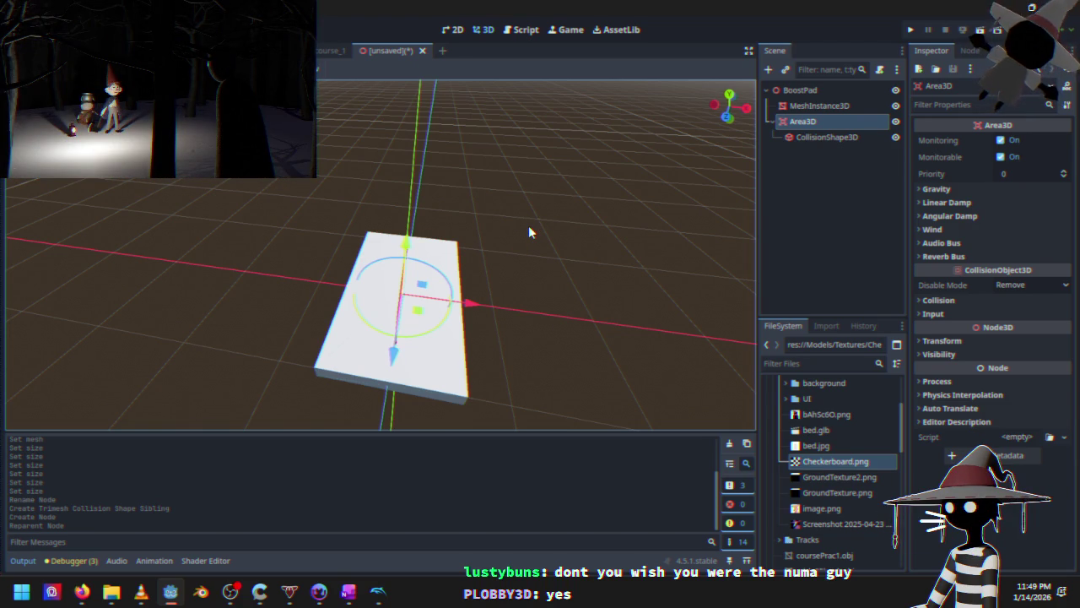
{"action": "mouse_move", "coordinate": [465, 306]}
{"action": "left_mouse_down"}
{"action": "mouse_move", "coordinate": [412, 350]}
{"action": "mouse_move", "coordinate": [470, 254]}
{"action": "left_mouse_up"}
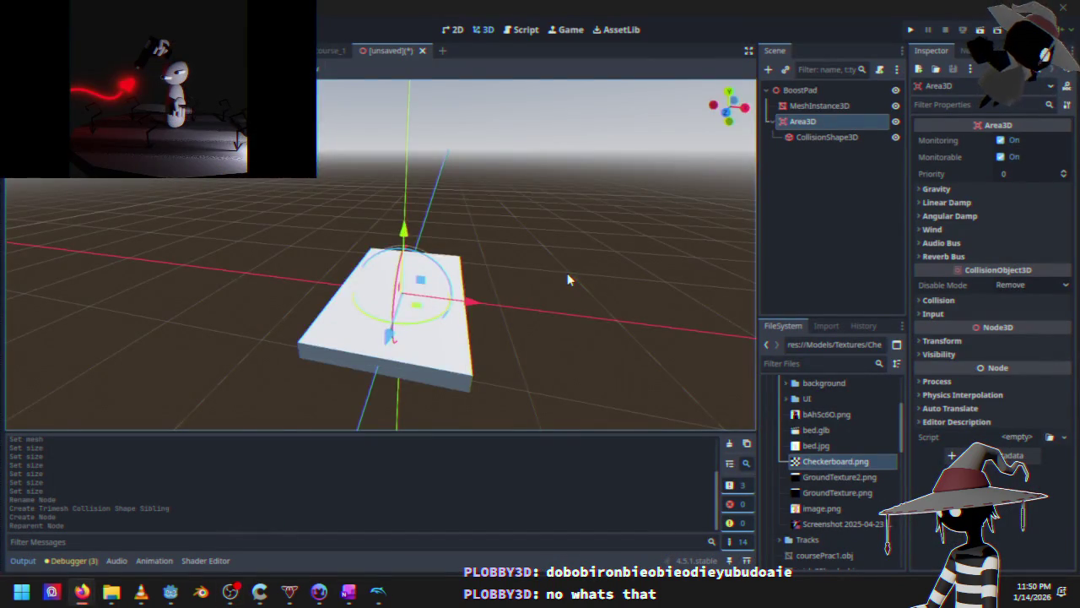
{"action": "mouse_move", "coordinate": [567, 272]}
{"action": "left_mouse_down"}
{"action": "mouse_move", "coordinate": [491, 334]}
{"action": "mouse_move", "coordinate": [540, 349]}
{"action": "mouse_move", "coordinate": [575, 283]}
{"action": "mouse_move", "coordinate": [567, 313]}
{"action": "left_mouse_up"}
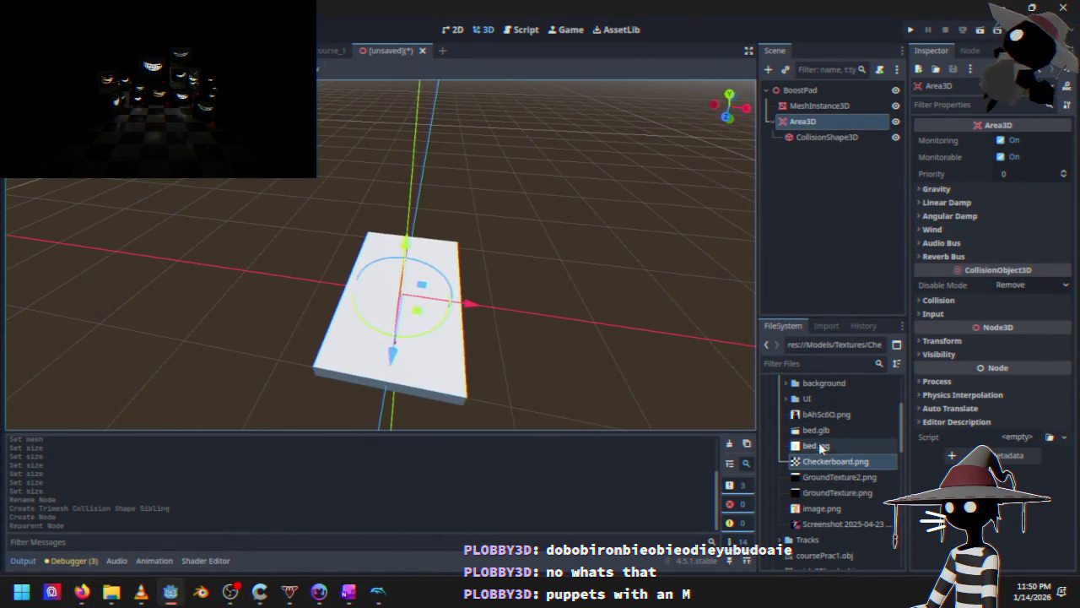
Apply bAhSc6O.png to the pad as a material override and expand its UV1 settings
{"action": "mouse_move", "coordinate": [822, 413]}
{"action": "left_mouse_down"}
{"action": "mouse_move", "coordinate": [432, 335]}
{"action": "mouse_move", "coordinate": [588, 323]}
{"action": "mouse_move", "coordinate": [610, 204]}
{"action": "mouse_move", "coordinate": [614, 370]}
{"action": "left_mouse_up"}
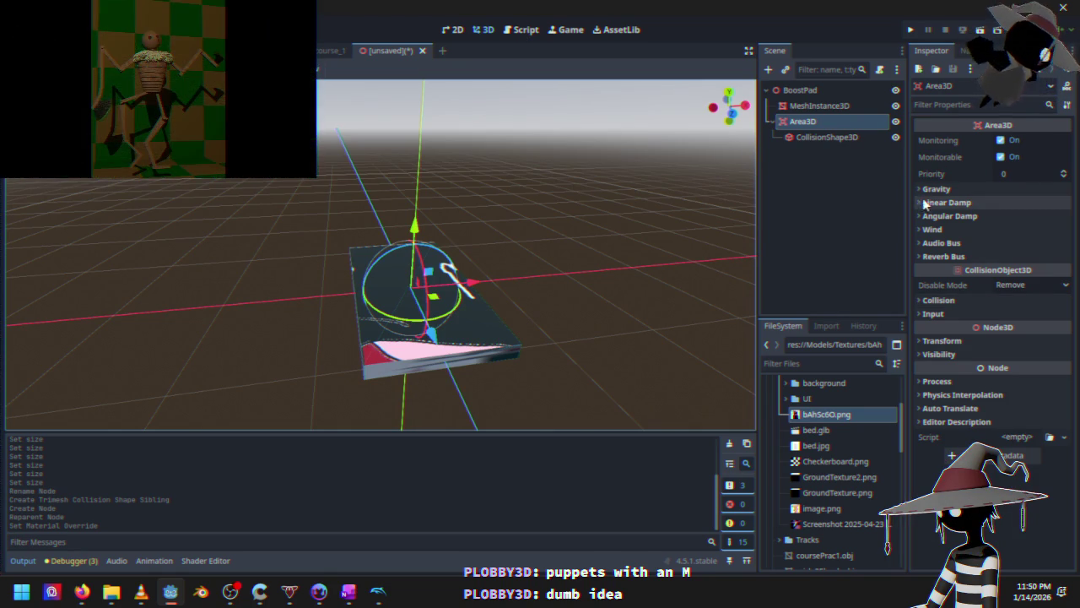
{"action": "left_click", "coordinate": [819, 105]}
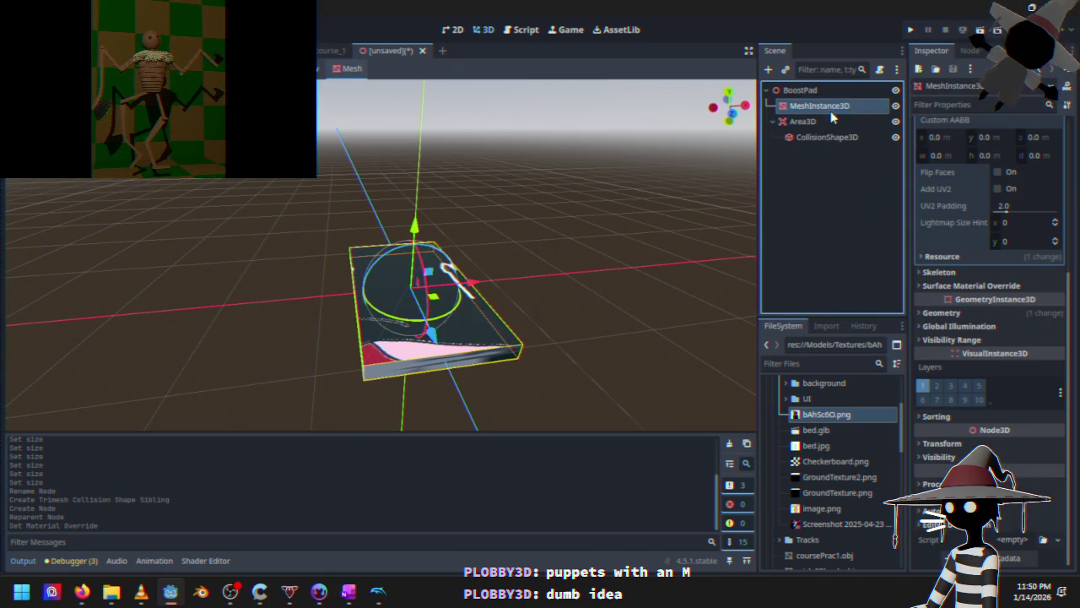
{"action": "left_click", "coordinate": [970, 285]}
{"action": "mouse_move", "coordinate": [810, 413]}
{"action": "left_mouse_down"}
{"action": "mouse_move", "coordinate": [970, 331]}
{"action": "mouse_move", "coordinate": [1037, 362]}
{"action": "left_mouse_up"}
{"action": "scroll", "coordinate": [962, 396], "scroll_direction": "down", "scroll_amount": 10}
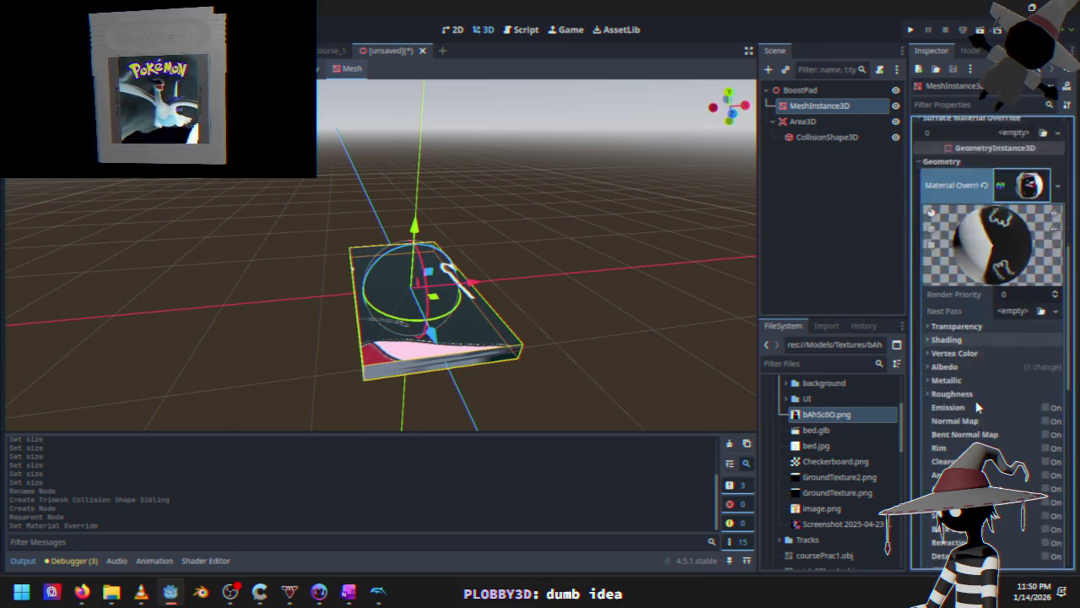
{"action": "left_click", "coordinate": [940, 403]}
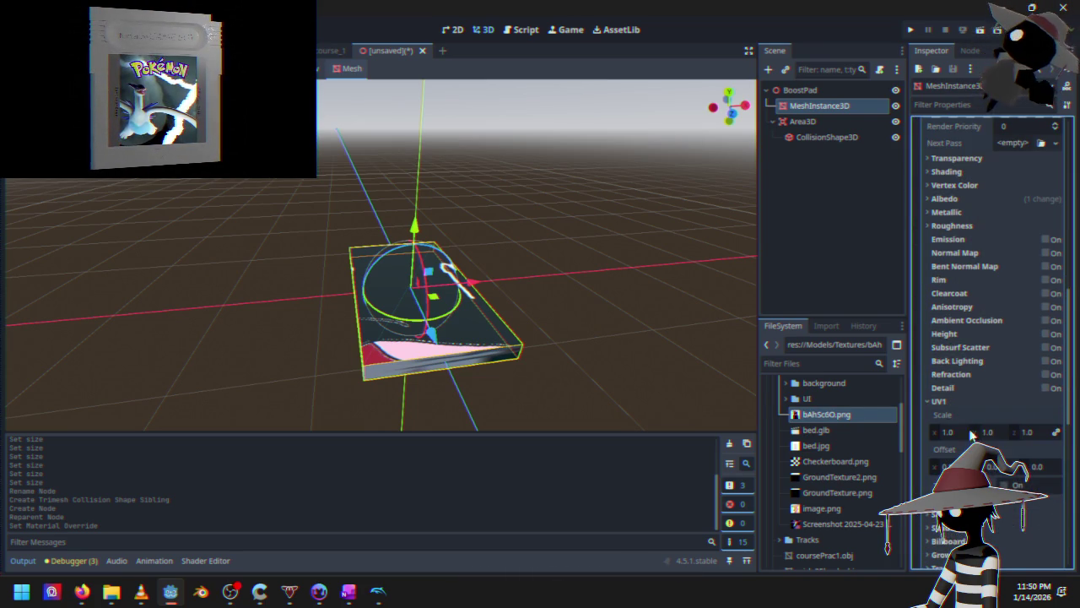
Tune the UV1 tiling scale to 3.01 and look down at the textured pad
{"action": "mouse_move", "coordinate": [949, 431]}
{"action": "left_mouse_down"}
{"action": "mouse_move", "coordinate": [903, 431]}
{"action": "mouse_move", "coordinate": [920, 431]}
{"action": "left_mouse_up"}
{"action": "key", "text": "ctrl+z"}
{"action": "mouse_move", "coordinate": [998, 436]}
{"action": "left_mouse_down"}
{"action": "mouse_move", "coordinate": [948, 435]}
{"action": "mouse_move", "coordinate": [1050, 435]}
{"action": "left_mouse_up"}
{"action": "key", "text": "ctrl+z"}
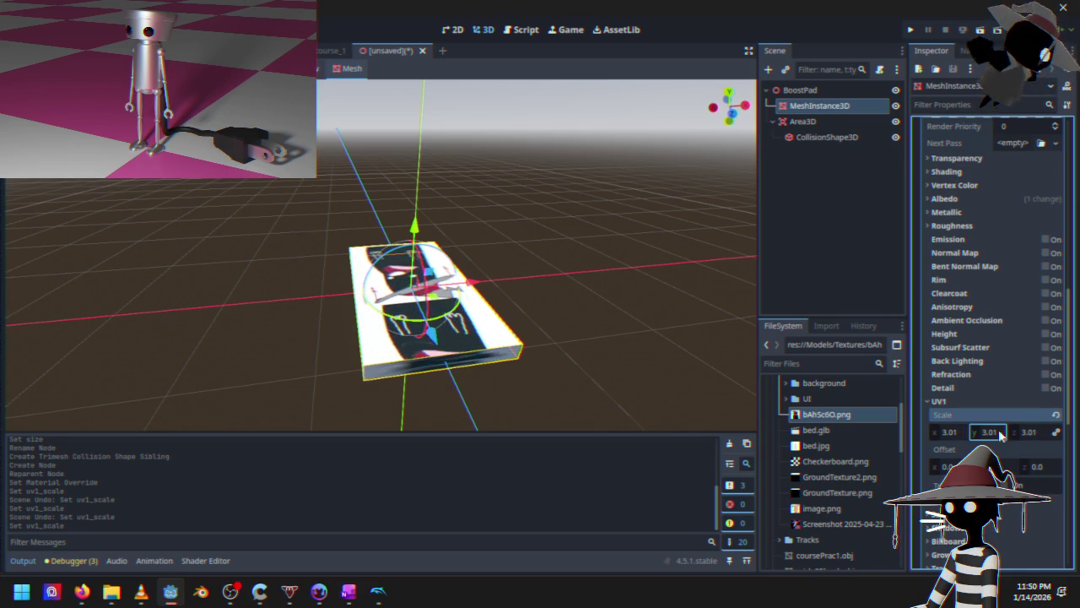
{"action": "left_click", "coordinate": [645, 283]}
{"action": "scroll", "coordinate": [466, 255], "scroll_direction": "down", "scroll_amount": 5}
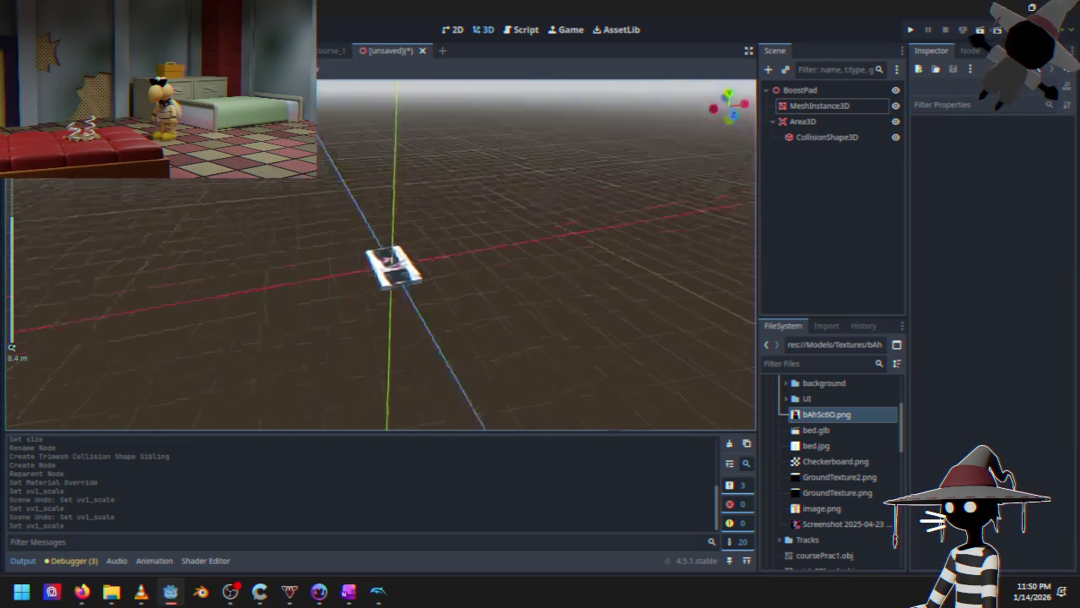
{"action": "mouse_move", "coordinate": [441, 245]}
{"action": "left_mouse_down"}
{"action": "mouse_move", "coordinate": [525, 243]}
{"action": "mouse_move", "coordinate": [576, 193]}
{"action": "mouse_move", "coordinate": [653, 378]}
{"action": "mouse_move", "coordinate": [437, 351]}
{"action": "mouse_move", "coordinate": [622, 364]}
{"action": "mouse_move", "coordinate": [359, 343]}
{"action": "mouse_move", "coordinate": [557, 343]}
{"action": "mouse_move", "coordinate": [422, 272]}
{"action": "mouse_move", "coordinate": [482, 309]}
{"action": "mouse_move", "coordinate": [403, 299]}
{"action": "mouse_move", "coordinate": [374, 359]}
{"action": "mouse_move", "coordinate": [380, 375]}
{"action": "mouse_move", "coordinate": [384, 358]}
{"action": "left_mouse_up"}
{"action": "left_click", "coordinate": [384, 358]}
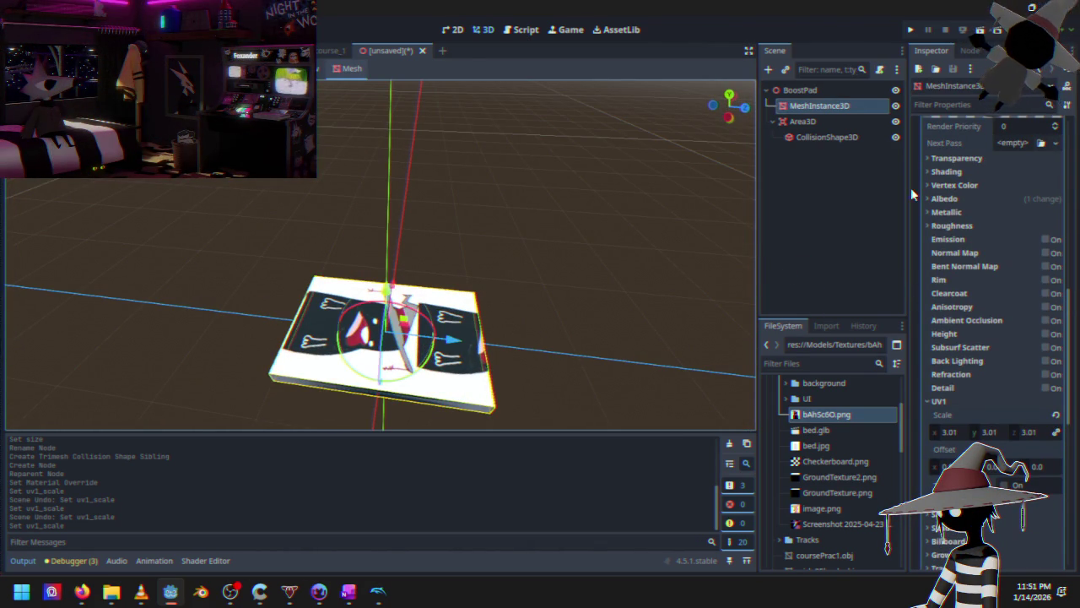
Look over the course's white beam and pink checkered floor, then run the project
{"action": "left_click", "coordinate": [810, 121]}
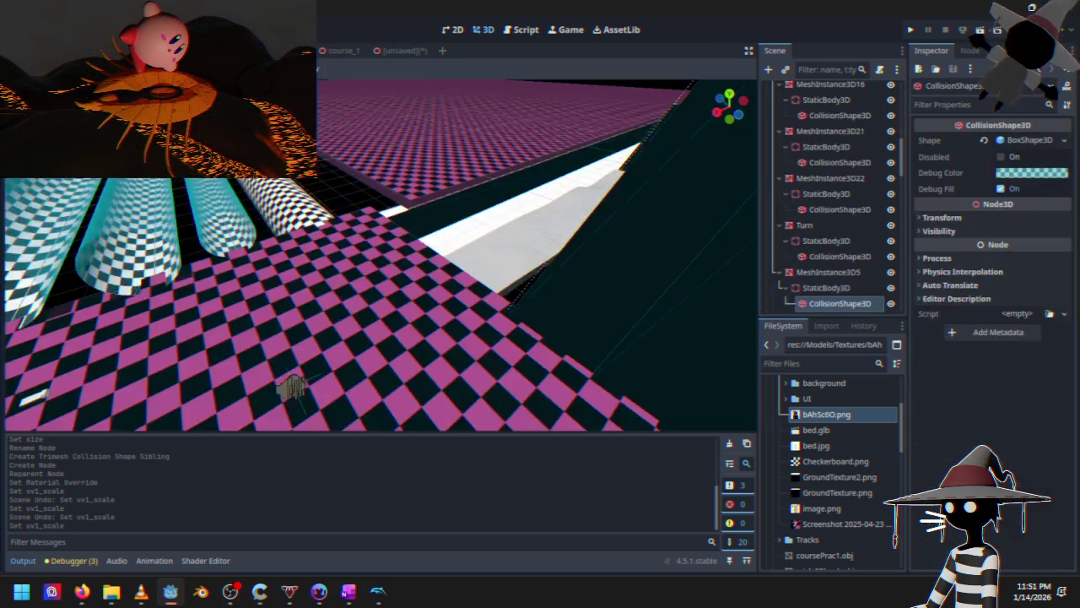
{"action": "mouse_move", "coordinate": [385, 294]}
{"action": "left_mouse_down"}
{"action": "mouse_move", "coordinate": [299, 264]}
{"action": "mouse_move", "coordinate": [296, 217]}
{"action": "left_mouse_up"}
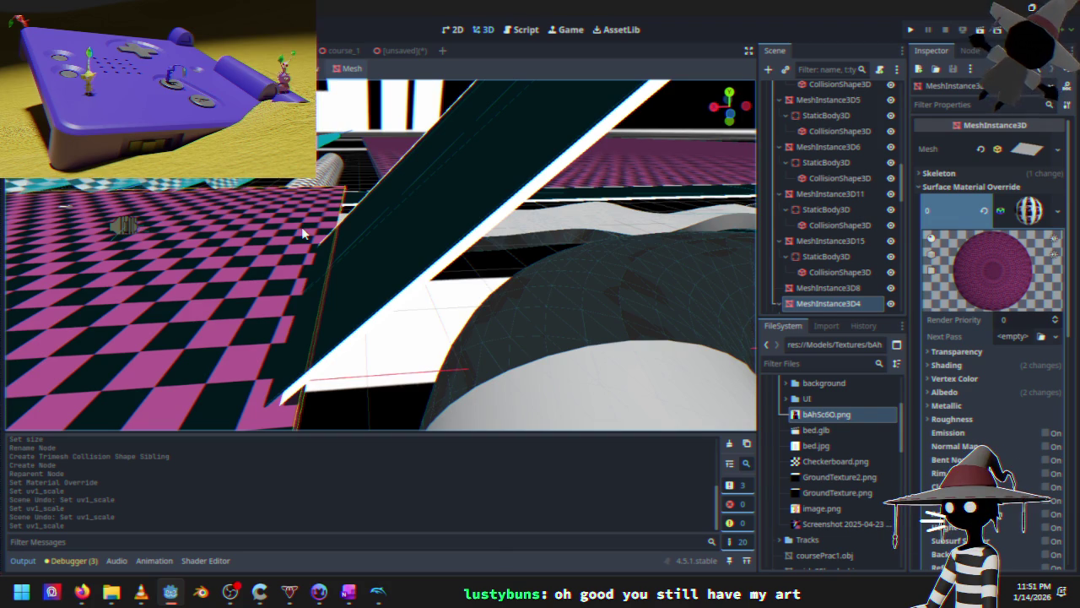
{"action": "mouse_move", "coordinate": [302, 226]}
{"action": "left_mouse_down"}
{"action": "mouse_move", "coordinate": [417, 198]}
{"action": "mouse_move", "coordinate": [489, 226]}
{"action": "mouse_move", "coordinate": [355, 205]}
{"action": "mouse_move", "coordinate": [528, 240]}
{"action": "mouse_move", "coordinate": [373, 285]}
{"action": "mouse_move", "coordinate": [357, 306]}
{"action": "mouse_move", "coordinate": [339, 295]}
{"action": "left_mouse_up"}
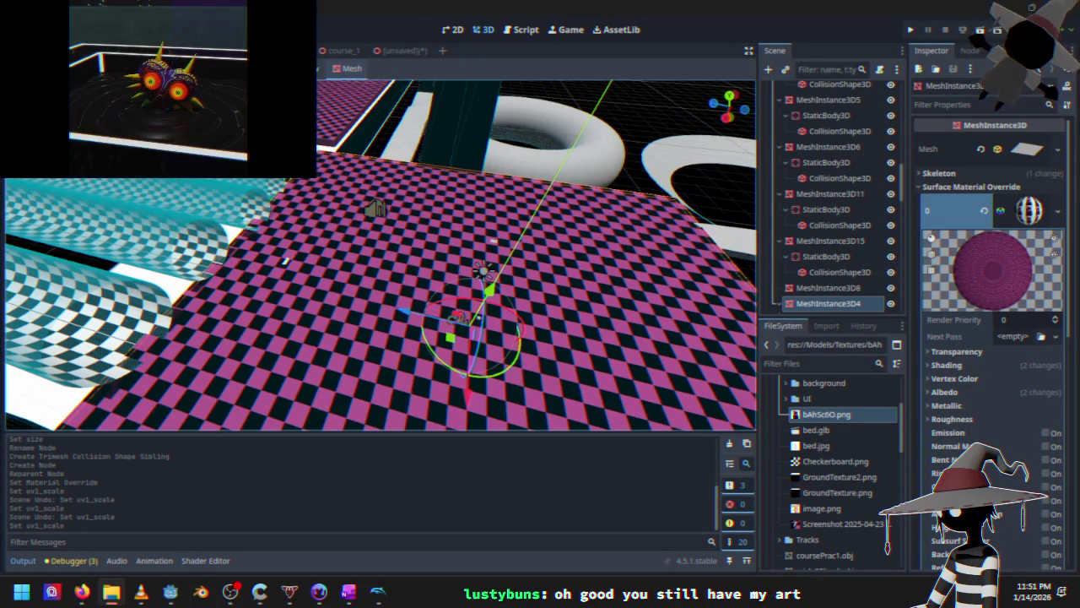
{"action": "left_click", "coordinate": [915, 28]}
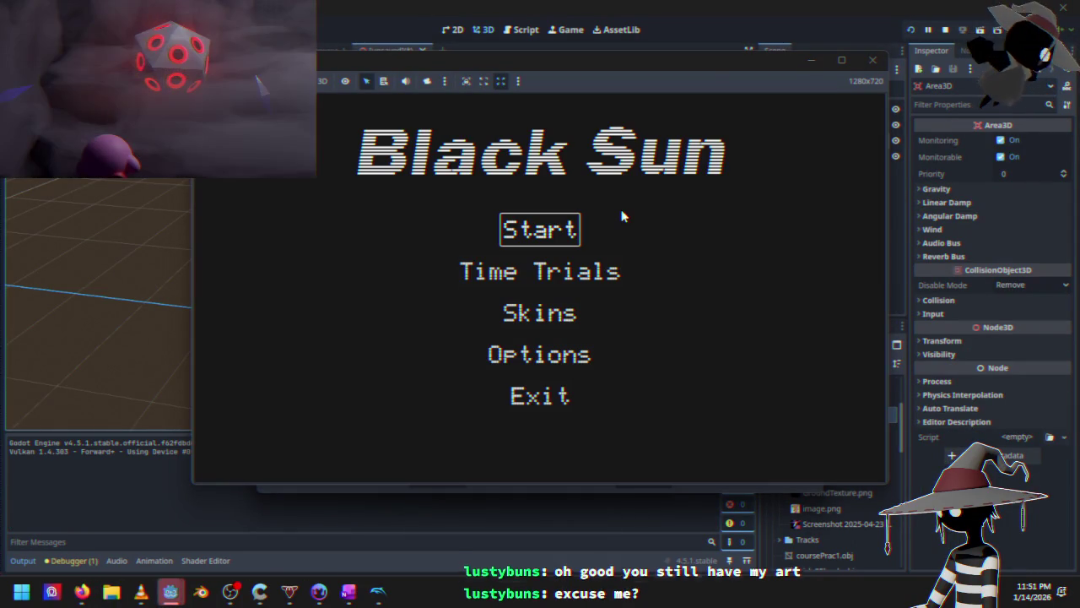
Preview the Omer and Daggadol skins in the game's Skins menu, then return to the main menu
{"action": "key", "text": "Down"}
{"action": "key", "text": "Down"}
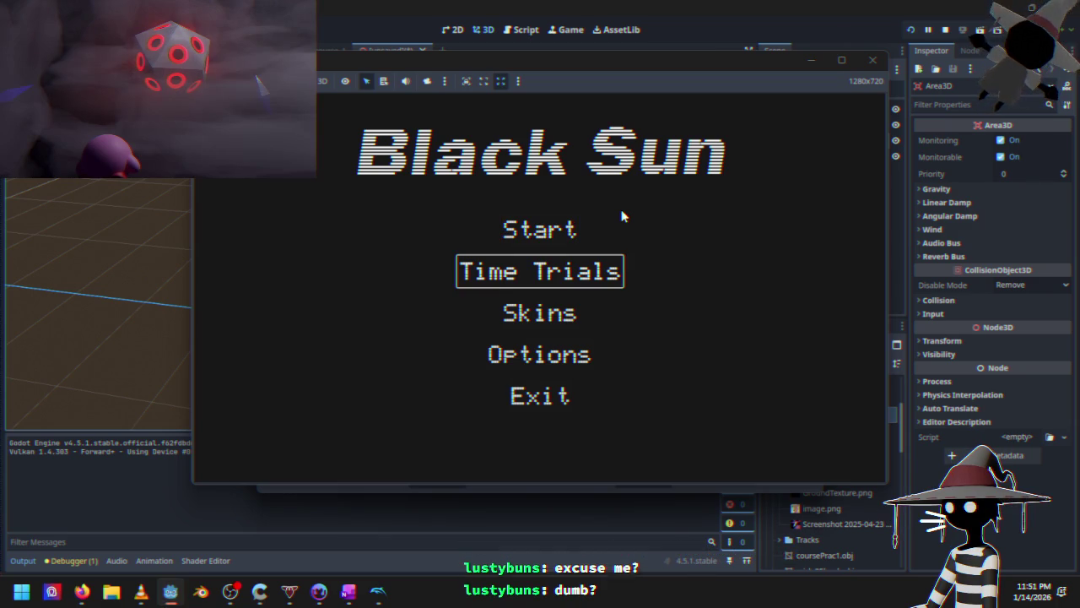
{"action": "key", "text": "Return"}
{"action": "key", "text": "Down"}
{"action": "key", "text": "Down"}
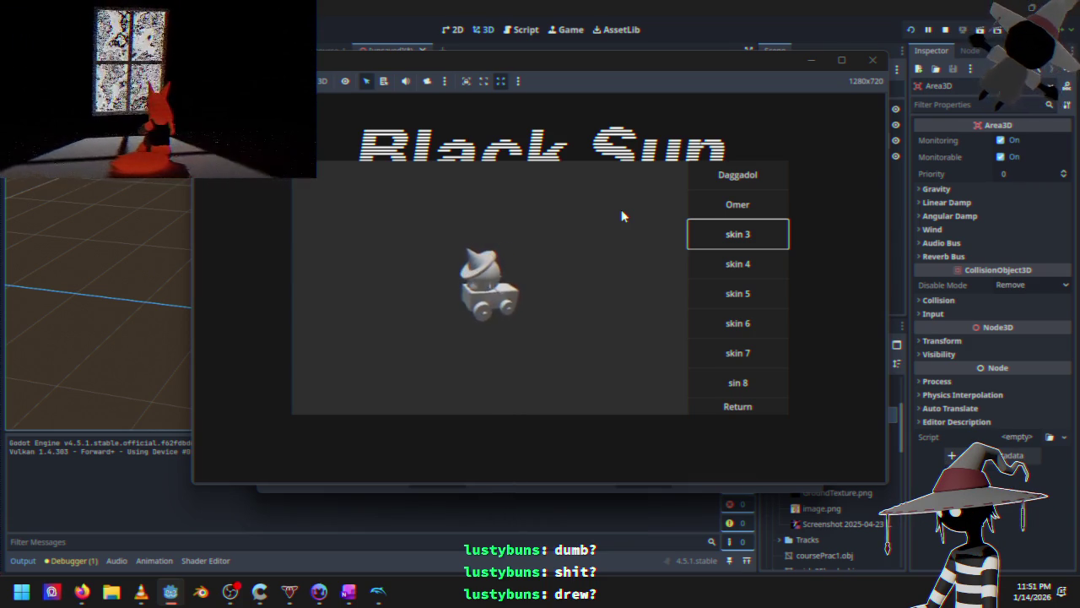
{"action": "key", "text": "Up"}
{"action": "key", "text": "Up"}
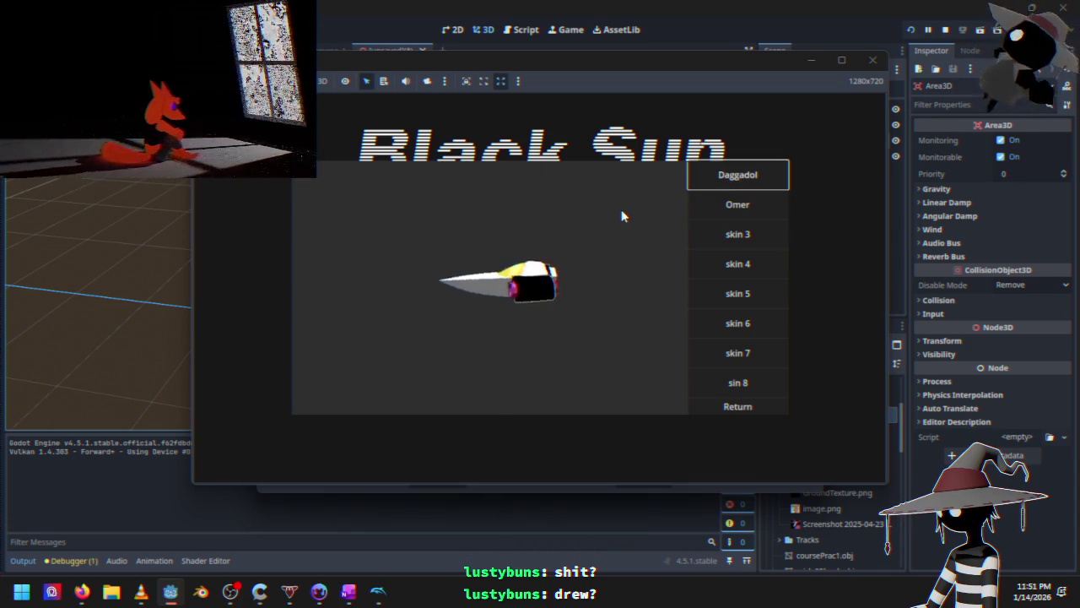
{"action": "key", "text": "Down"}
{"action": "key", "text": "Return"}
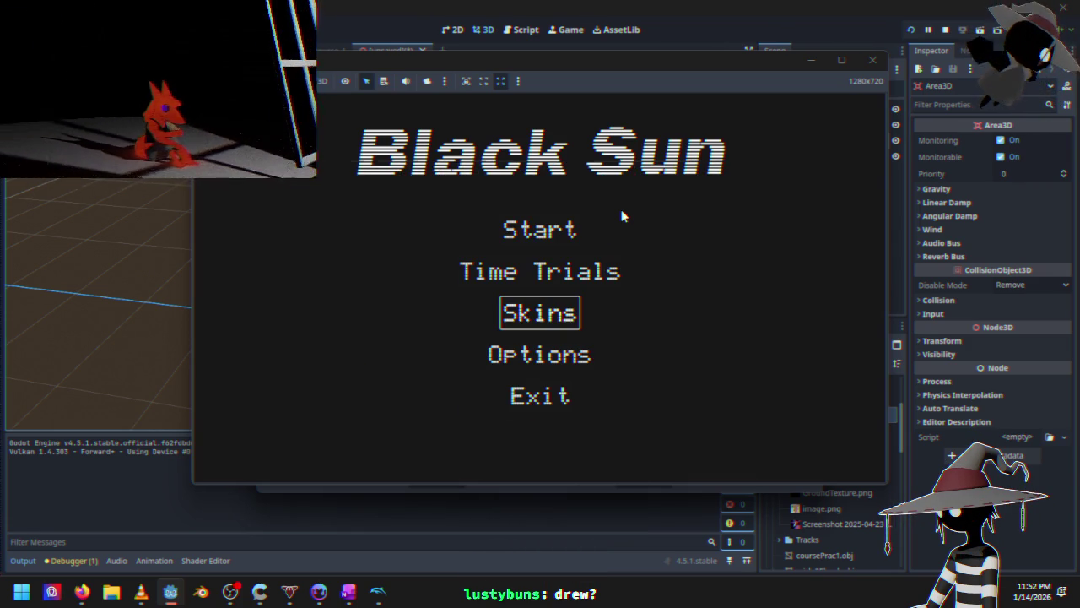
{"action": "key", "text": "Up"}
{"action": "key", "text": "Up"}
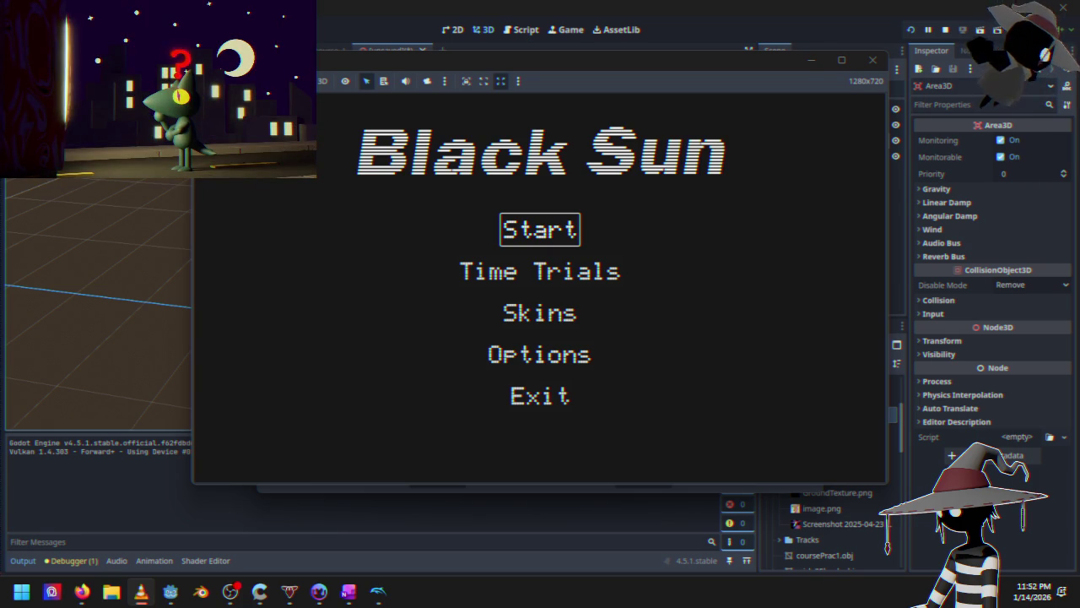
Glance at Firefox, then return to the game and quit through Exit
{"action": "key", "text": "alt+Tab"}
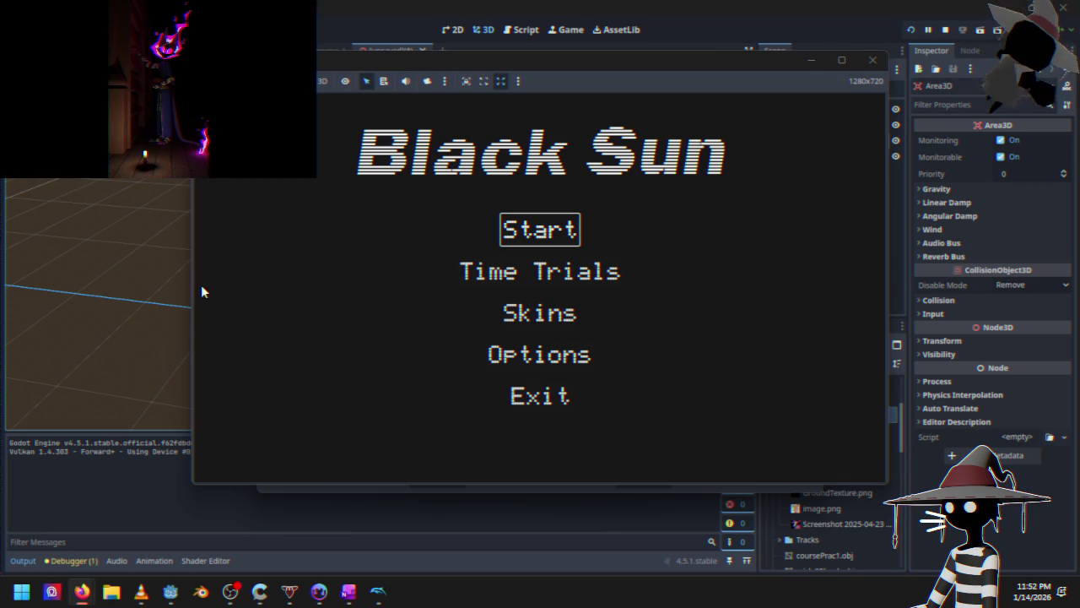
{"action": "left_click", "coordinate": [229, 252]}
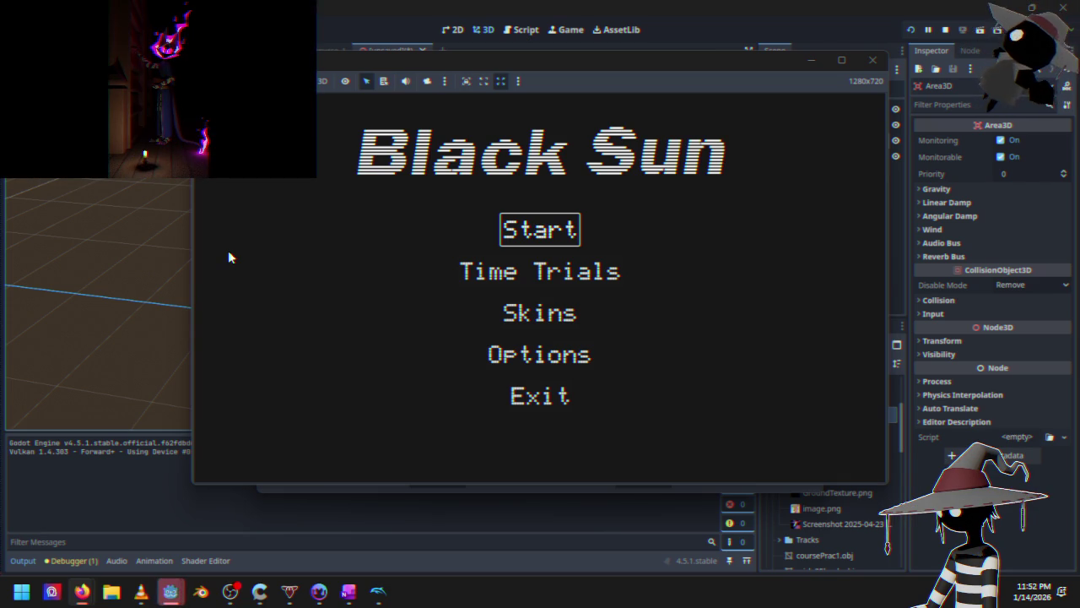
{"action": "key", "text": "Down"}
{"action": "key", "text": "Down"}
{"action": "key", "text": "Down"}
{"action": "key", "text": "Down"}
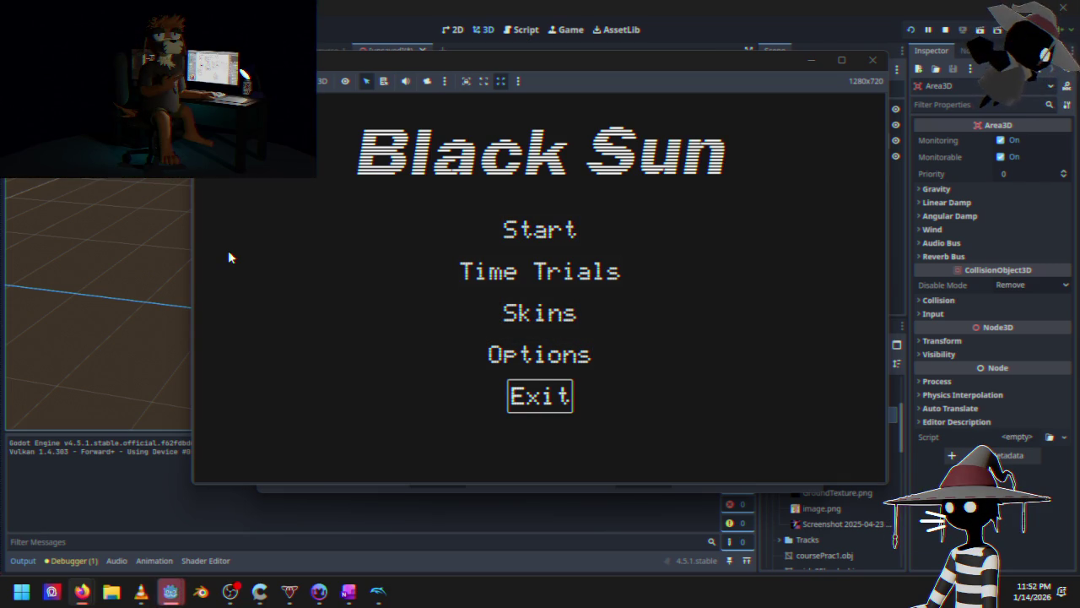
{"action": "key", "text": "Return"}
Save the BoostPad scene as boost_pad.tscn and inspect MeshInstance3D4's StaticBody3D collision settings in course_1
{"action": "key", "text": "ctrl+s"}
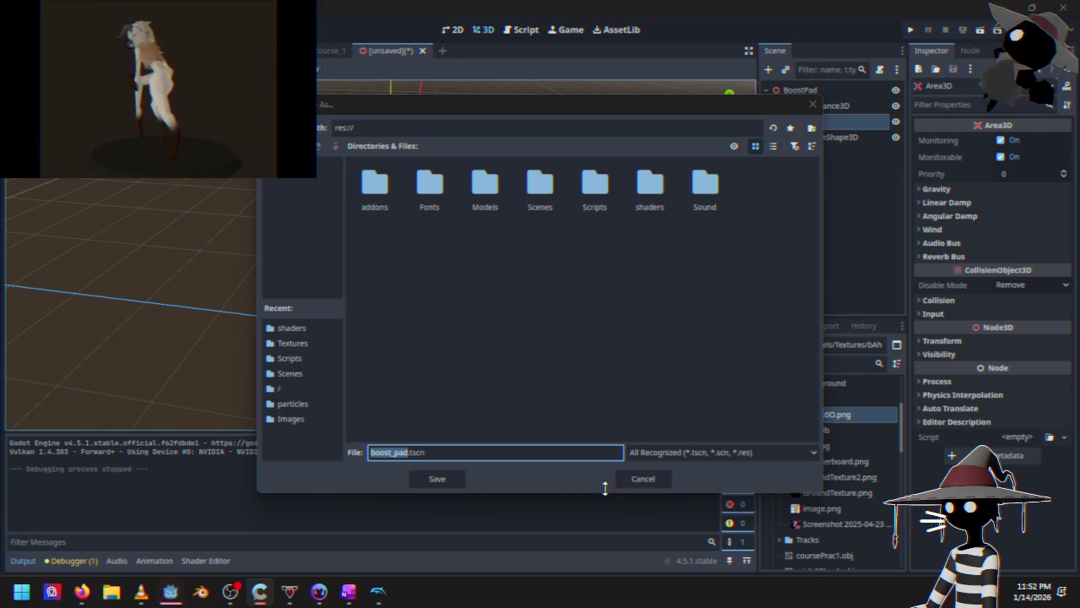
{"action": "left_click", "coordinate": [437, 479]}
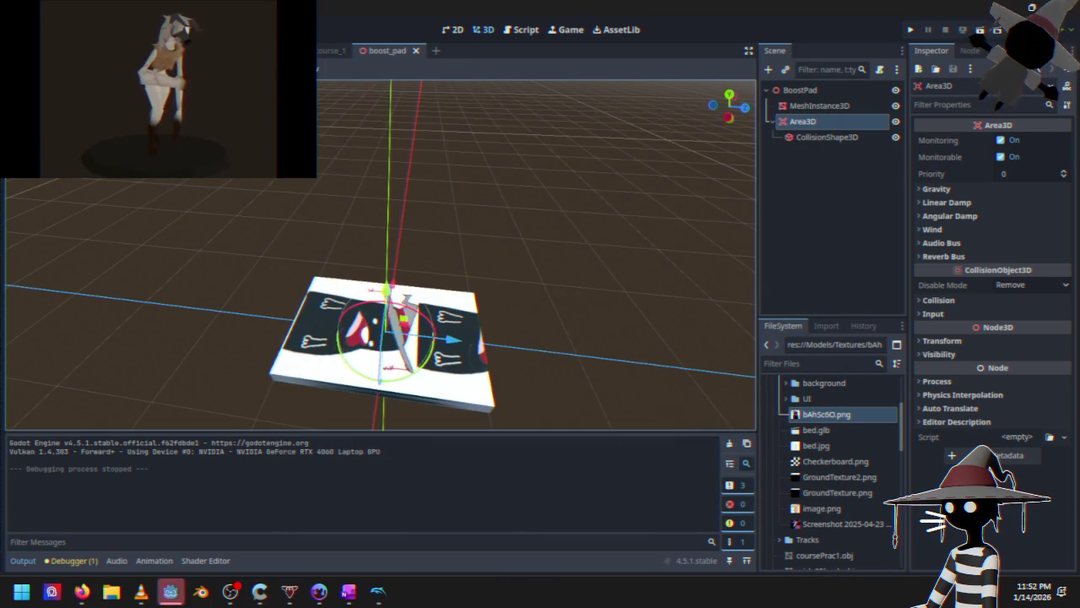
{"action": "key", "text": "ctrl+Tab"}
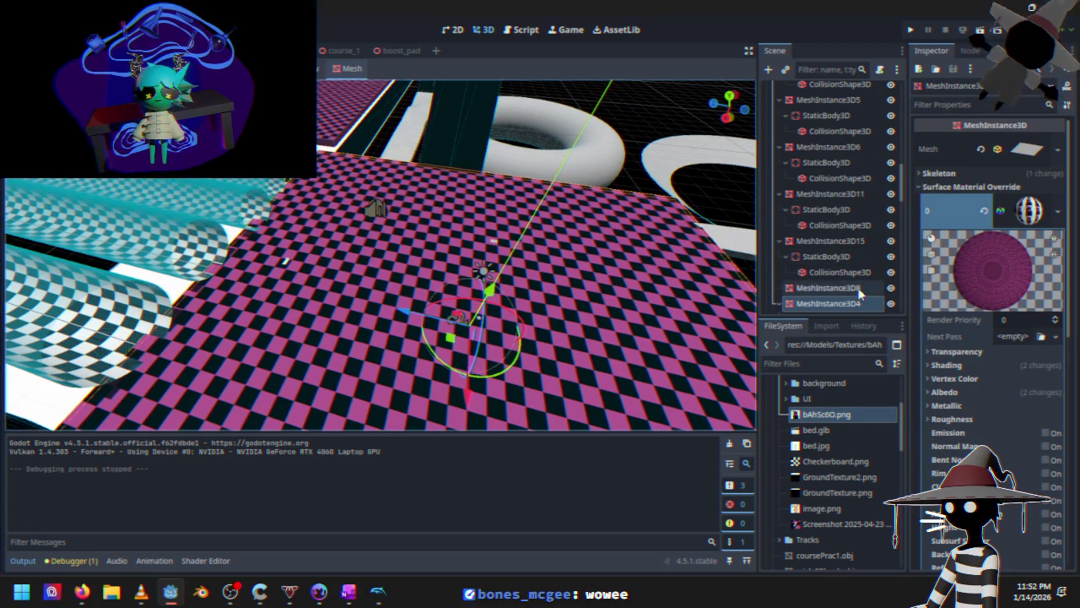
{"action": "scroll", "coordinate": [959, 338], "scroll_direction": "down", "scroll_amount": 6}
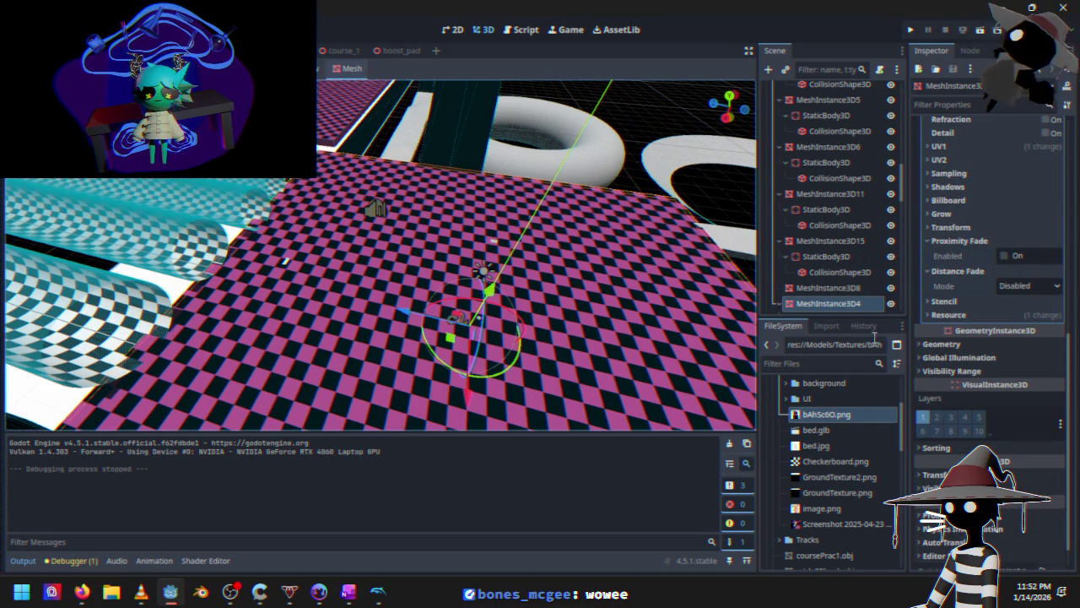
{"action": "scroll", "coordinate": [844, 314], "scroll_direction": "down", "scroll_amount": 2}
{"action": "left_click", "coordinate": [833, 263]}
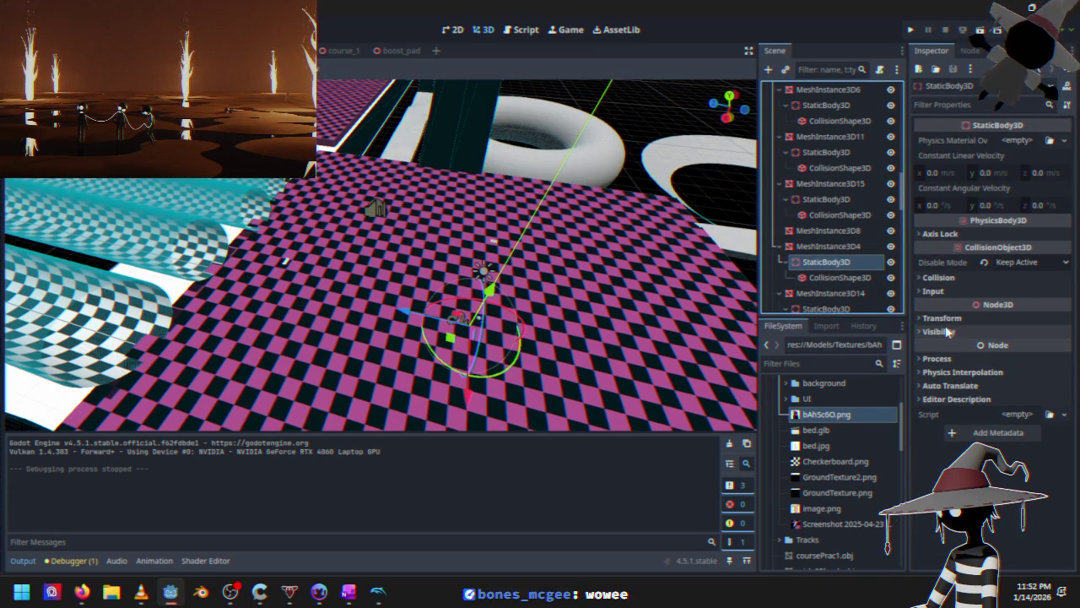
{"action": "left_click", "coordinate": [938, 277]}
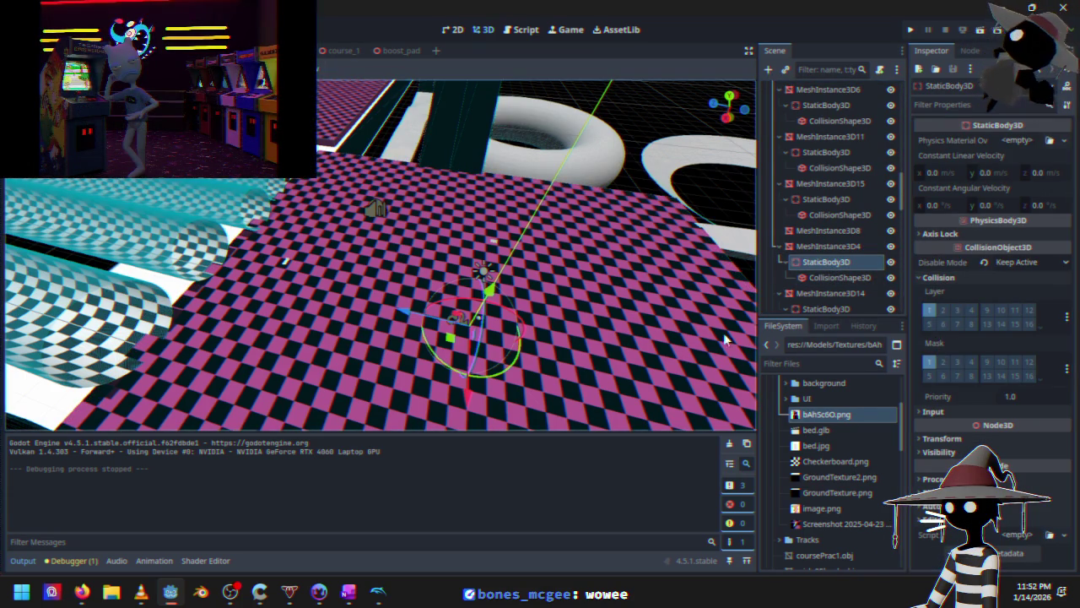
Add collision layer 2 to MeshInstance3D5's StaticBody3D and look over the course
{"action": "mouse_move", "coordinate": [278, 300]}
{"action": "left_mouse_down"}
{"action": "mouse_move", "coordinate": [366, 241]}
{"action": "mouse_move", "coordinate": [375, 291]}
{"action": "mouse_move", "coordinate": [358, 285]}
{"action": "mouse_move", "coordinate": [399, 289]}
{"action": "left_mouse_up"}
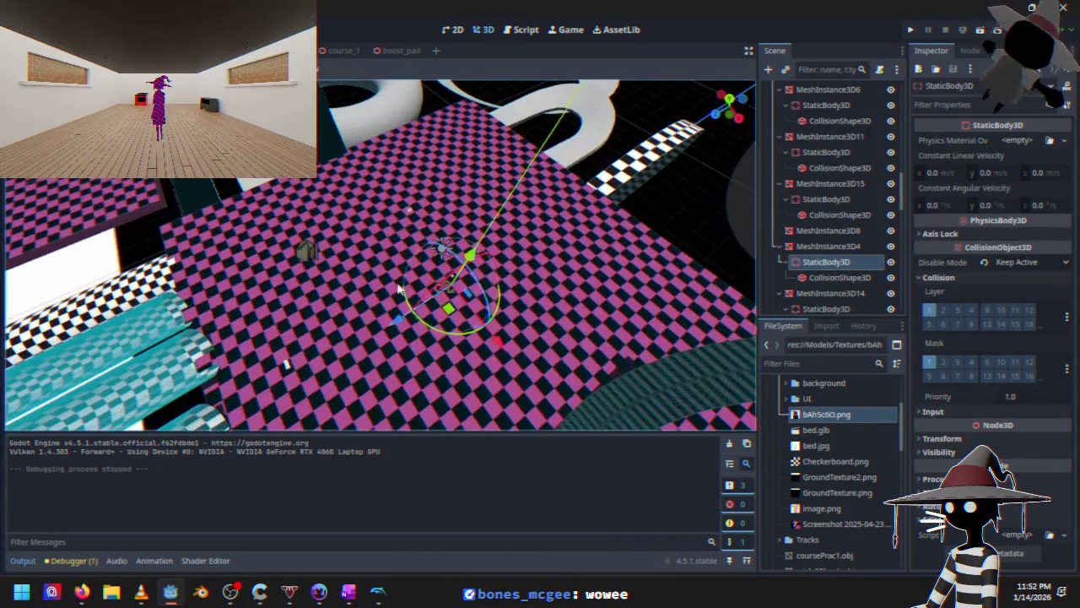
{"action": "left_click", "coordinate": [411, 214]}
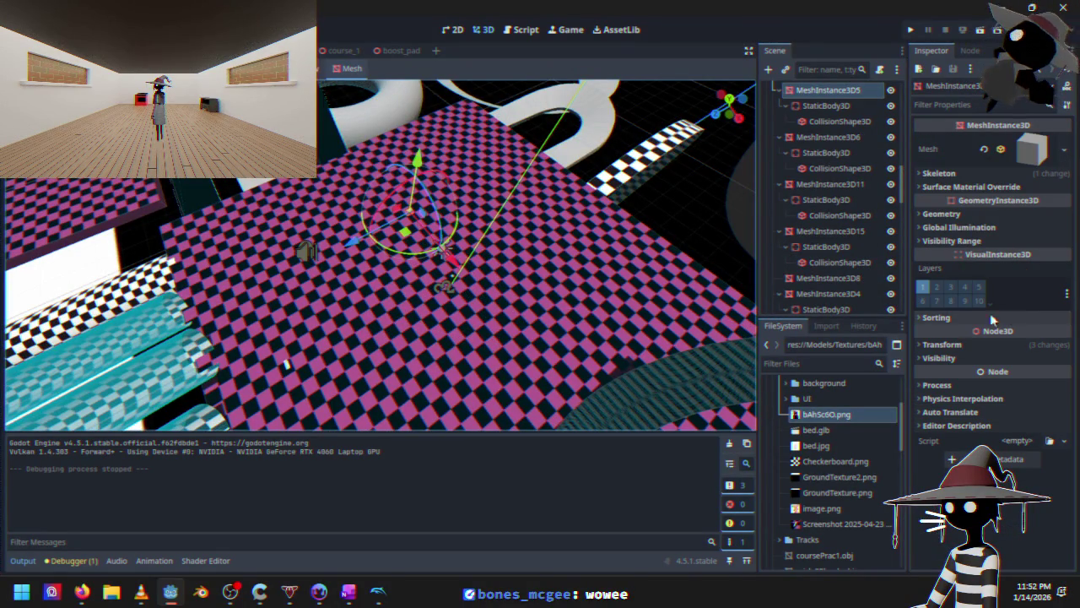
{"action": "left_click", "coordinate": [826, 105]}
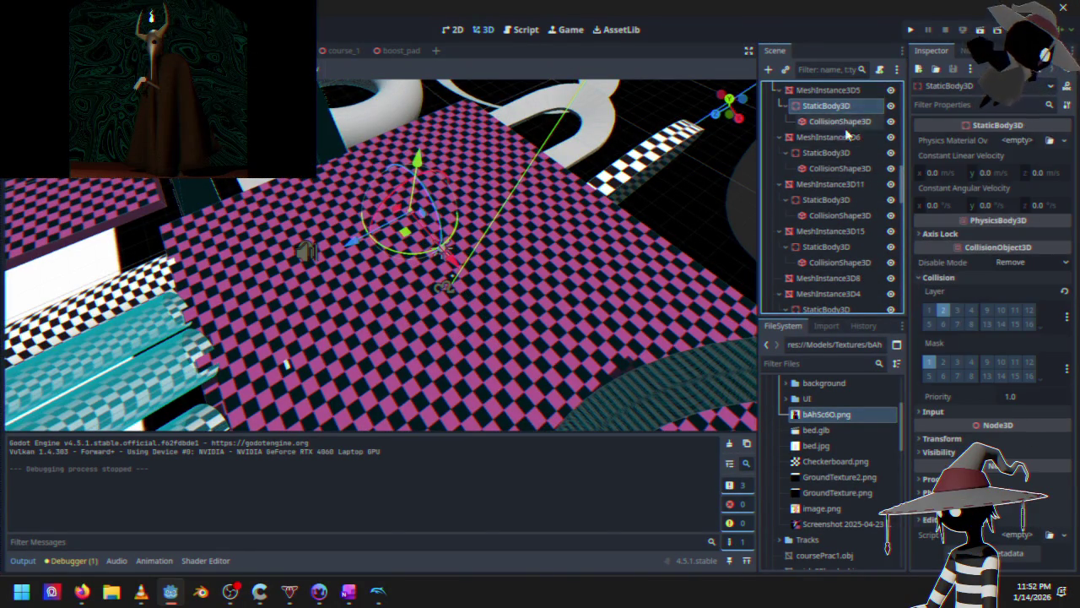
{"action": "left_click", "coordinate": [943, 312]}
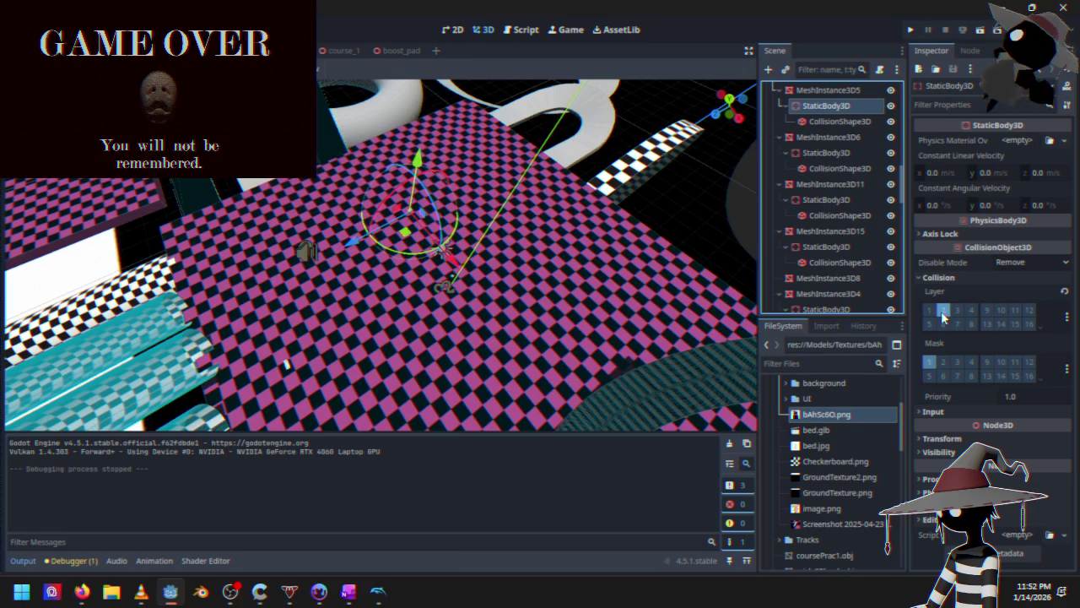
{"action": "left_click_drag", "start_coordinate": [323, 316], "coordinate": [388, 270]}
{"action": "left_click_drag", "start_coordinate": [461, 339], "coordinate": [462, 339]}
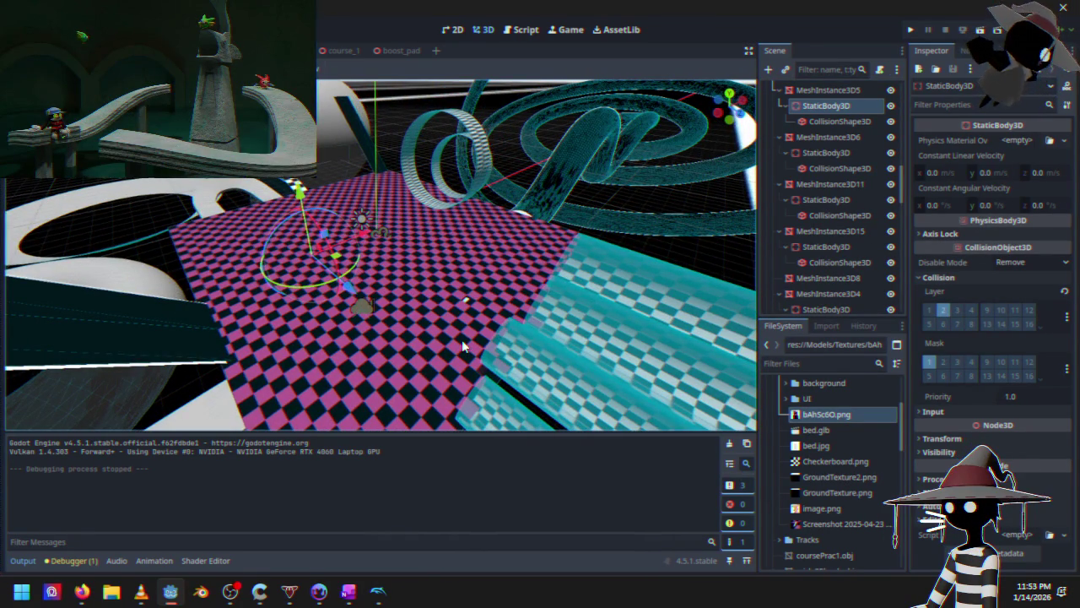
{"action": "mouse_move", "coordinate": [261, 293]}
{"action": "left_mouse_down"}
{"action": "mouse_move", "coordinate": [427, 230]}
{"action": "mouse_move", "coordinate": [446, 257]}
{"action": "mouse_move", "coordinate": [420, 263]}
{"action": "left_mouse_up"}
{"action": "left_click", "coordinate": [392, 50]}
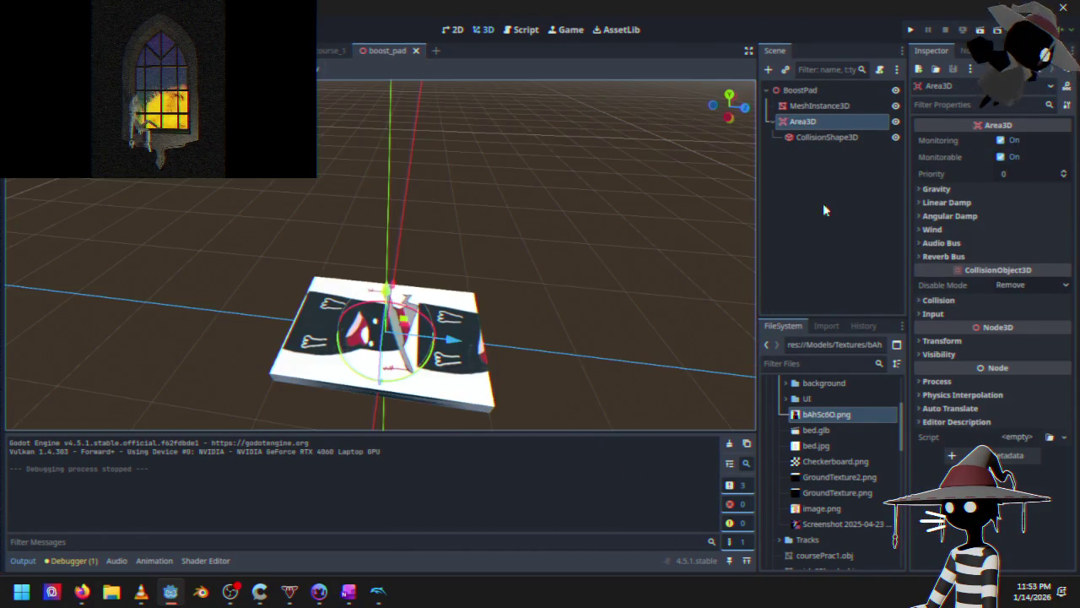
Move the boost pad's Area3D onto collision layer 3, name it Pad, and return to course_1
{"action": "left_click", "coordinate": [943, 257]}
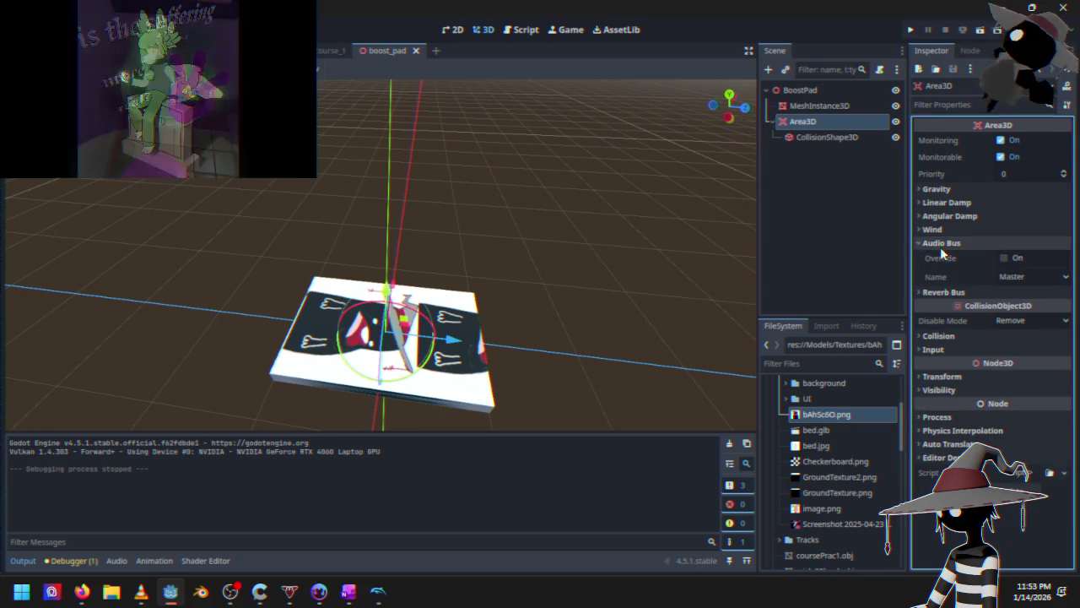
{"action": "left_click", "coordinate": [942, 257]}
{"action": "left_click", "coordinate": [939, 300]}
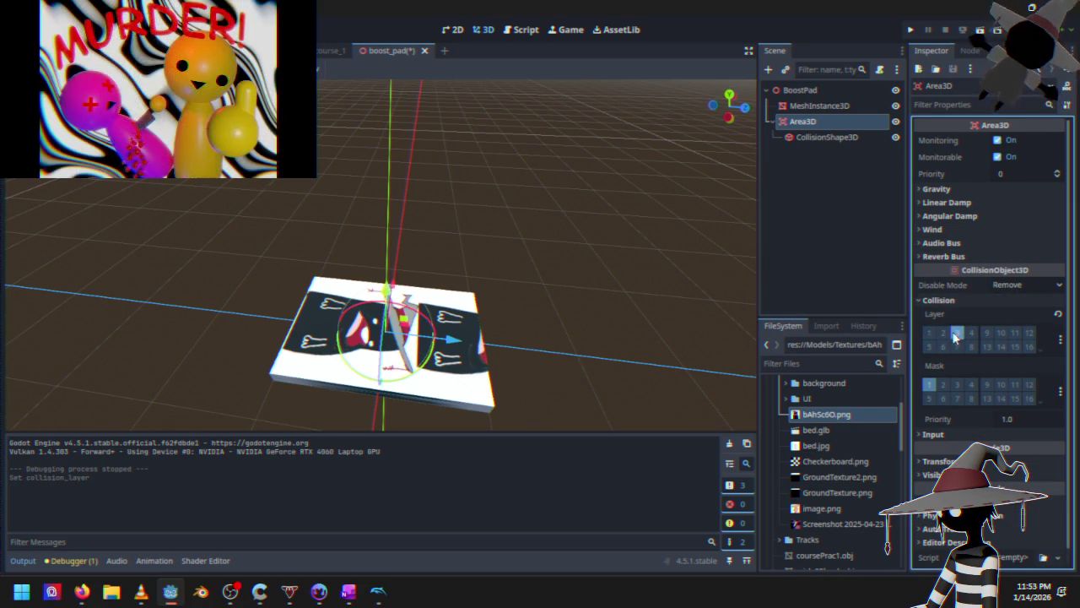
{"action": "left_click", "coordinate": [962, 337]}
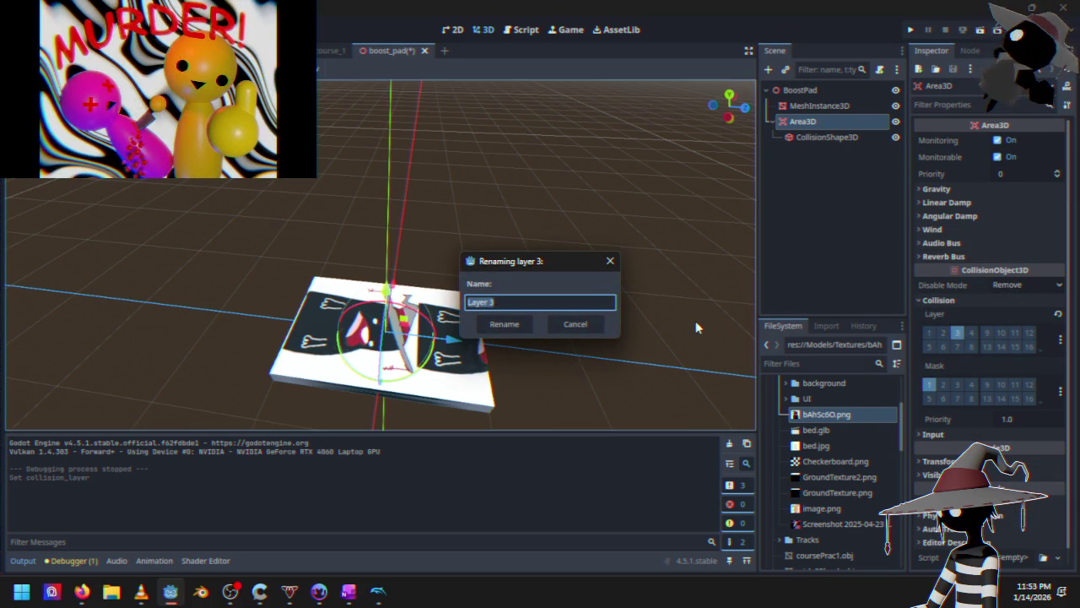
{"action": "type", "text": "Pad"}
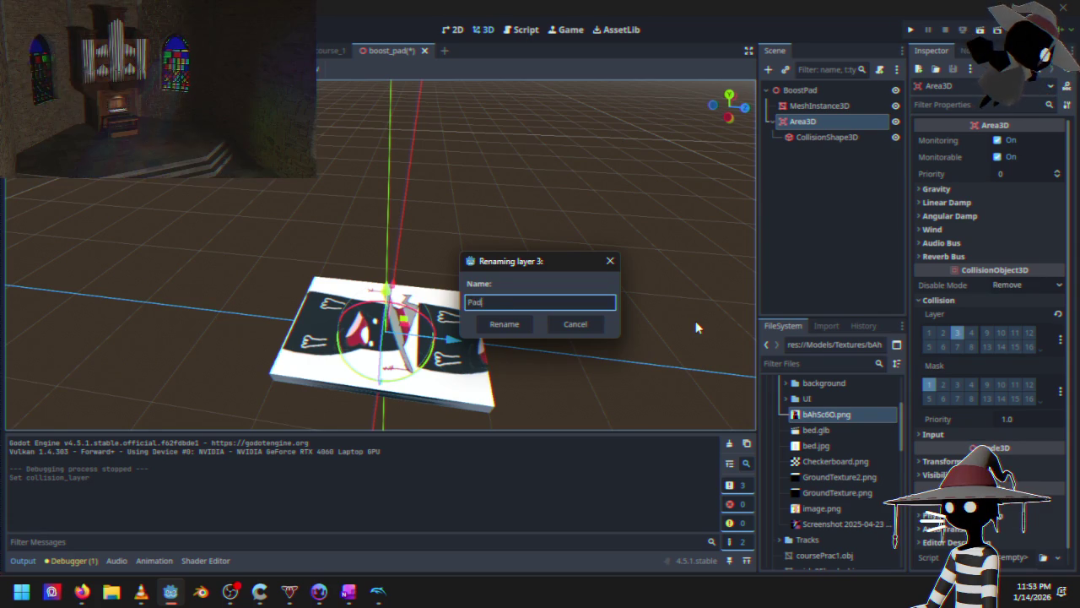
{"action": "left_click", "coordinate": [506, 322]}
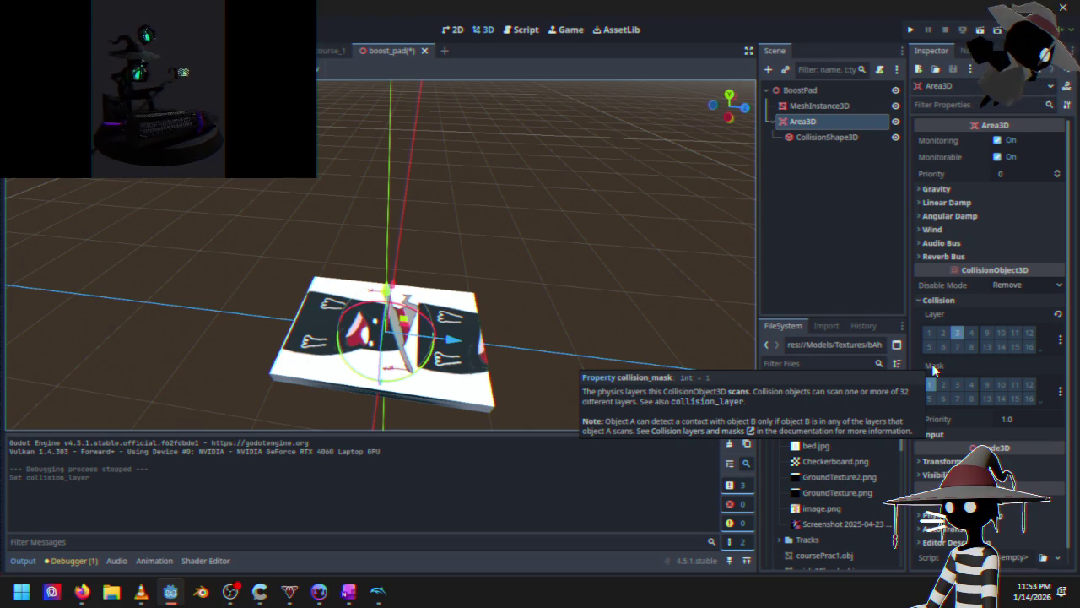
{"action": "left_click", "coordinate": [330, 52]}
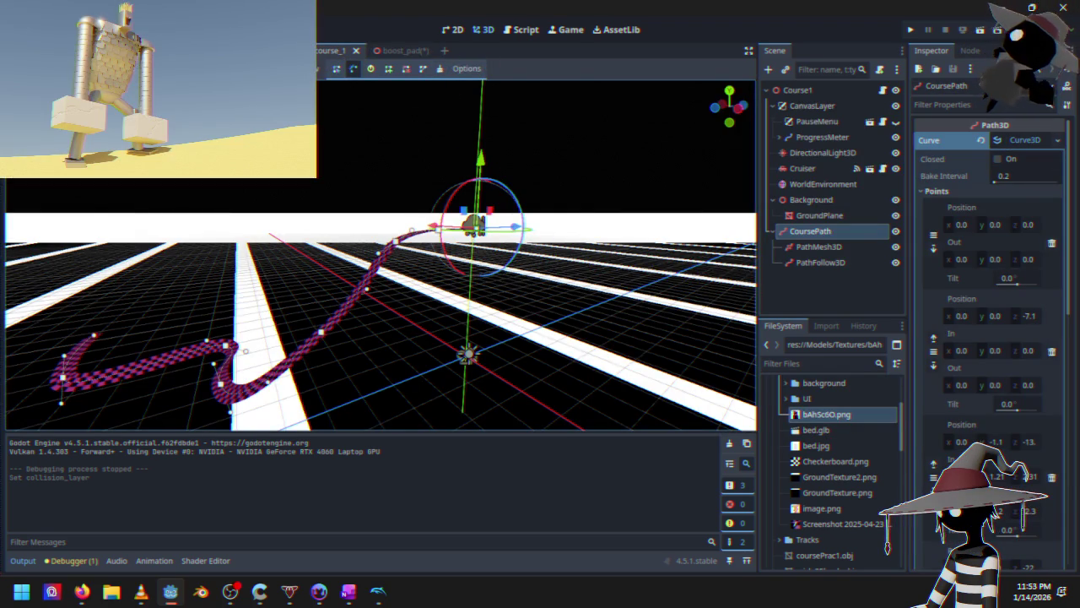
Open the Cruiser scene and frame its first RayCast3D in the viewport
{"action": "left_click", "coordinate": [279, 51]}
{"action": "mouse_move", "coordinate": [418, 248]}
{"action": "left_mouse_down"}
{"action": "mouse_move", "coordinate": [489, 250]}
{"action": "mouse_move", "coordinate": [548, 237]}
{"action": "mouse_move", "coordinate": [511, 251]}
{"action": "mouse_move", "coordinate": [393, 361]}
{"action": "mouse_move", "coordinate": [420, 354]}
{"action": "left_mouse_up"}
{"action": "left_click", "coordinate": [422, 331]}
{"action": "scroll", "coordinate": [840, 135], "scroll_direction": "down", "scroll_amount": 10}
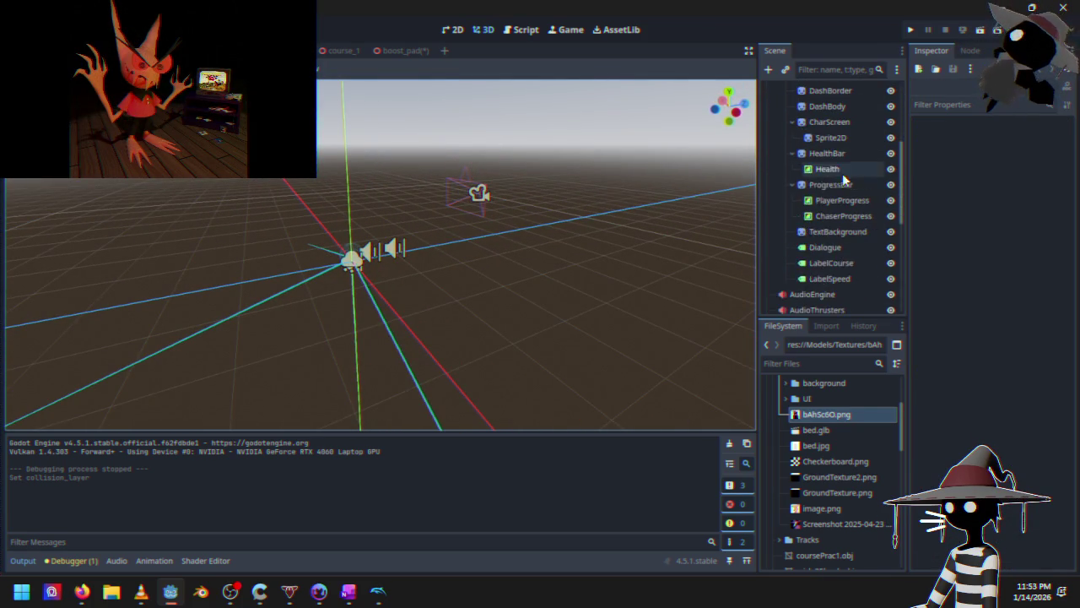
{"action": "left_click", "coordinate": [830, 241]}
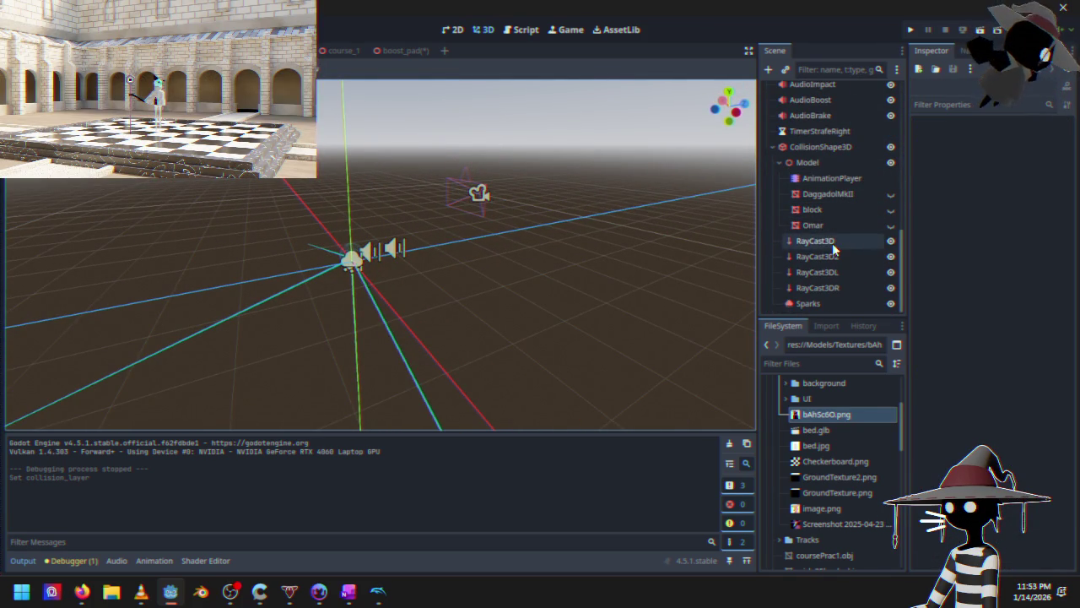
{"action": "key", "text": "f"}
{"action": "mouse_move", "coordinate": [275, 246]}
{"action": "left_mouse_down"}
{"action": "mouse_move", "coordinate": [228, 236]}
{"action": "mouse_move", "coordinate": [231, 224]}
{"action": "left_mouse_up"}
{"action": "left_click_drag", "start_coordinate": [352, 197], "coordinate": [353, 149]}
{"action": "key", "text": "ctrl+z"}
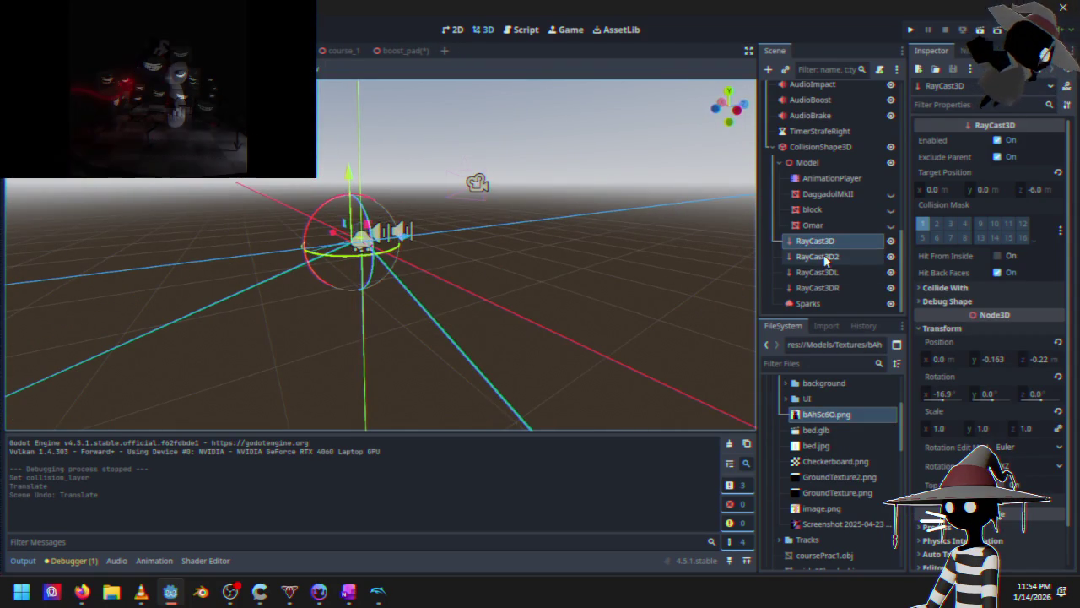
Enable collision mask layer 3 on RayCast3D2 alongside layer 1
{"action": "left_click", "coordinate": [815, 255]}
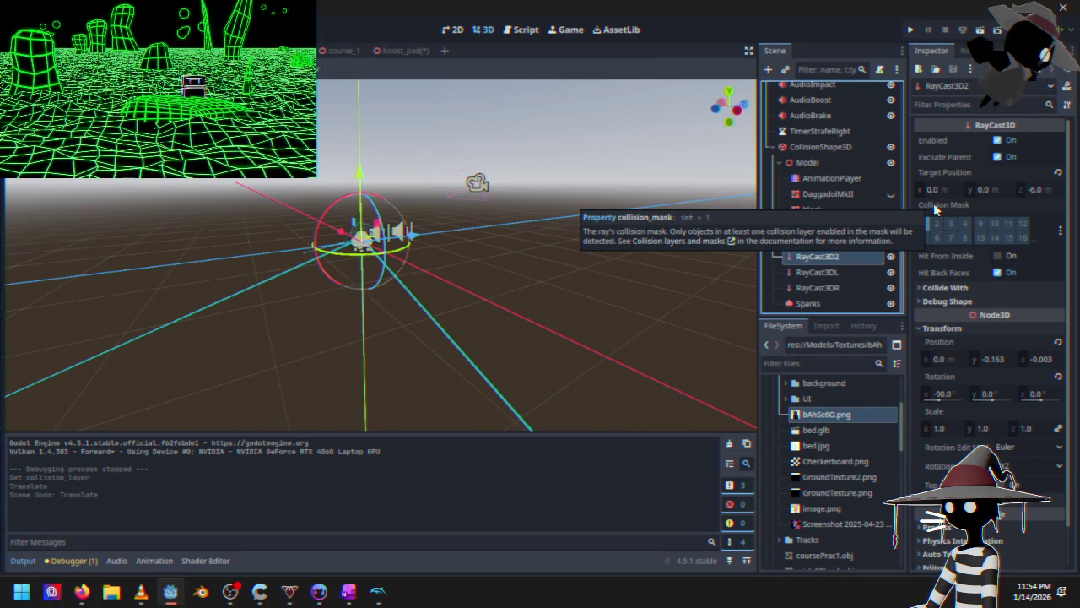
{"action": "left_click", "coordinate": [950, 223]}
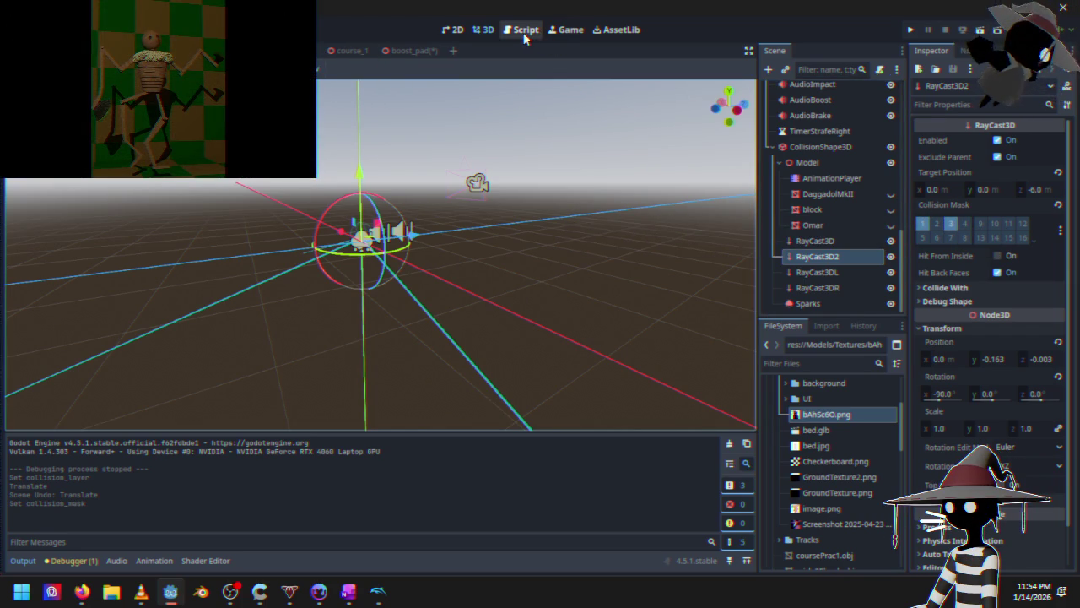
{"action": "scroll", "coordinate": [863, 183], "scroll_direction": "up", "scroll_amount": 10}
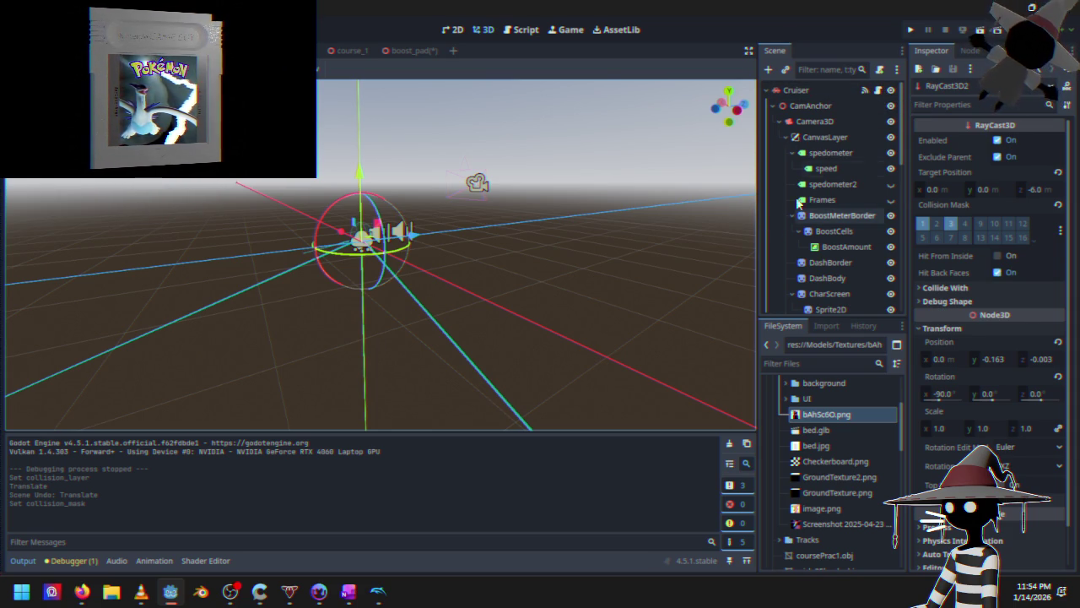
Open the Cruiser script and locate the local_up line 75
{"action": "left_click", "coordinate": [523, 32]}
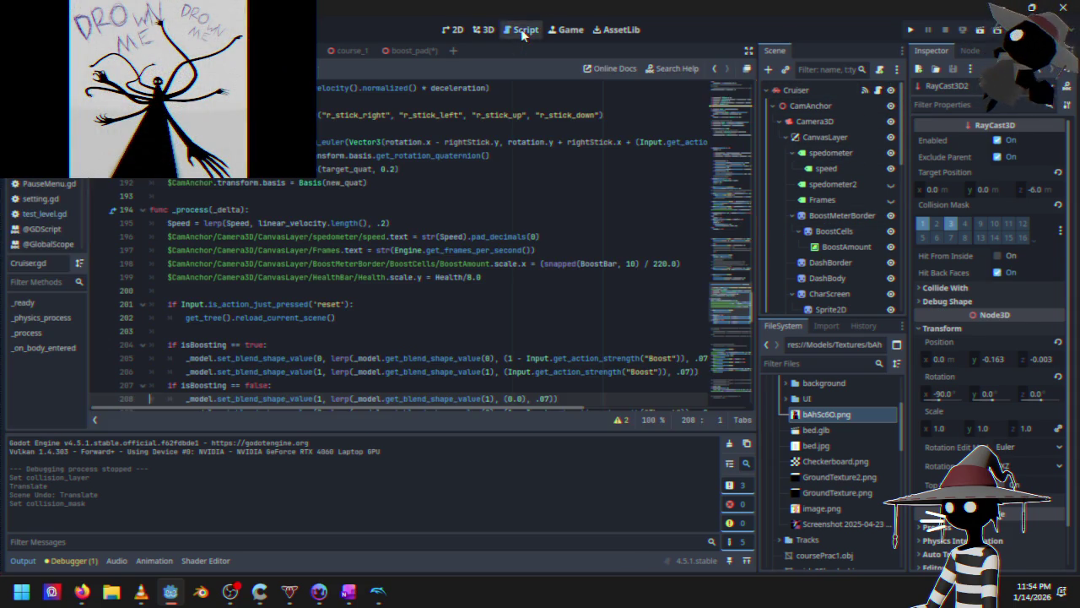
{"action": "scroll", "coordinate": [357, 246], "scroll_direction": "down", "scroll_amount": 8}
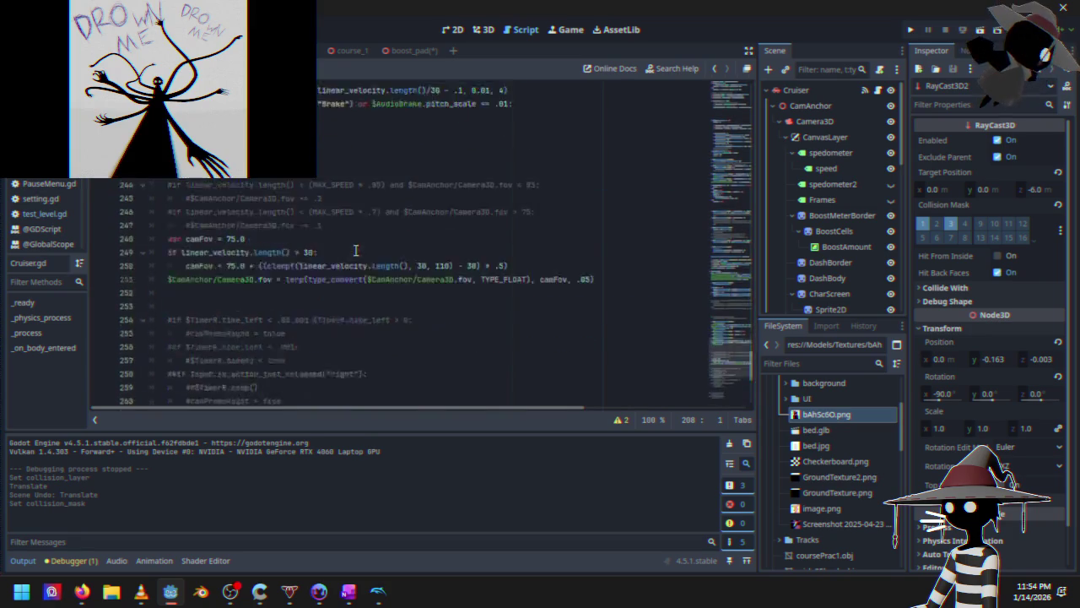
{"action": "scroll", "coordinate": [375, 276], "scroll_direction": "up", "scroll_amount": 10}
{"action": "scroll", "coordinate": [679, 335], "scroll_direction": "down", "scroll_amount": 8}
{"action": "mouse_move", "coordinate": [716, 322]}
{"action": "left_mouse_down"}
{"action": "mouse_move", "coordinate": [725, 117]}
{"action": "mouse_move", "coordinate": [718, 299]}
{"action": "mouse_move", "coordinate": [731, 362]}
{"action": "mouse_move", "coordinate": [723, 264]}
{"action": "mouse_move", "coordinate": [727, 254]}
{"action": "mouse_move", "coordinate": [735, 312]}
{"action": "mouse_move", "coordinate": [733, 171]}
{"action": "left_mouse_up"}
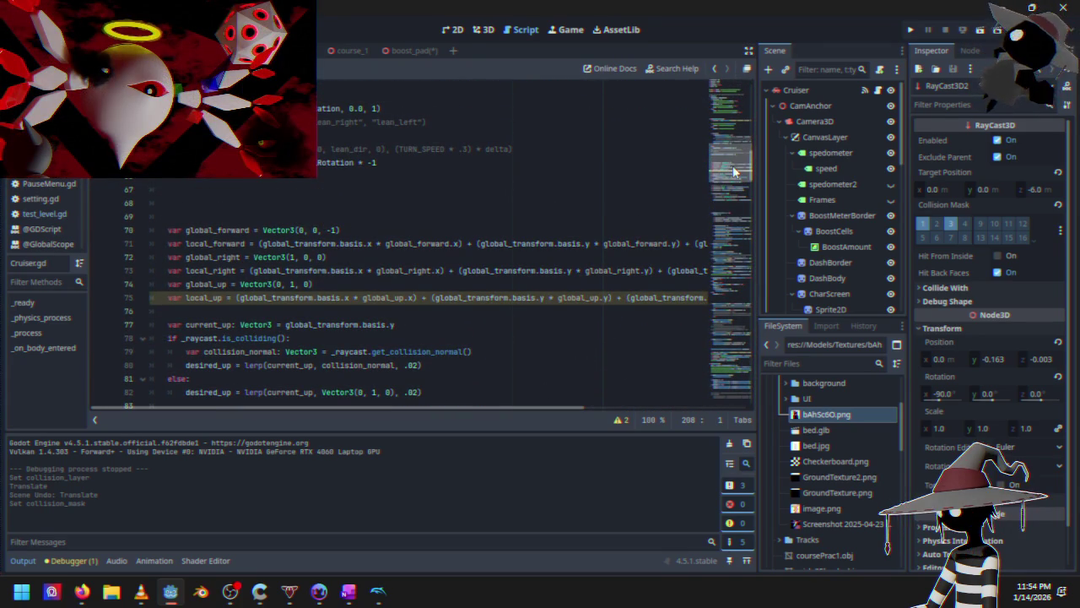
{"action": "left_click", "coordinate": [577, 298]}
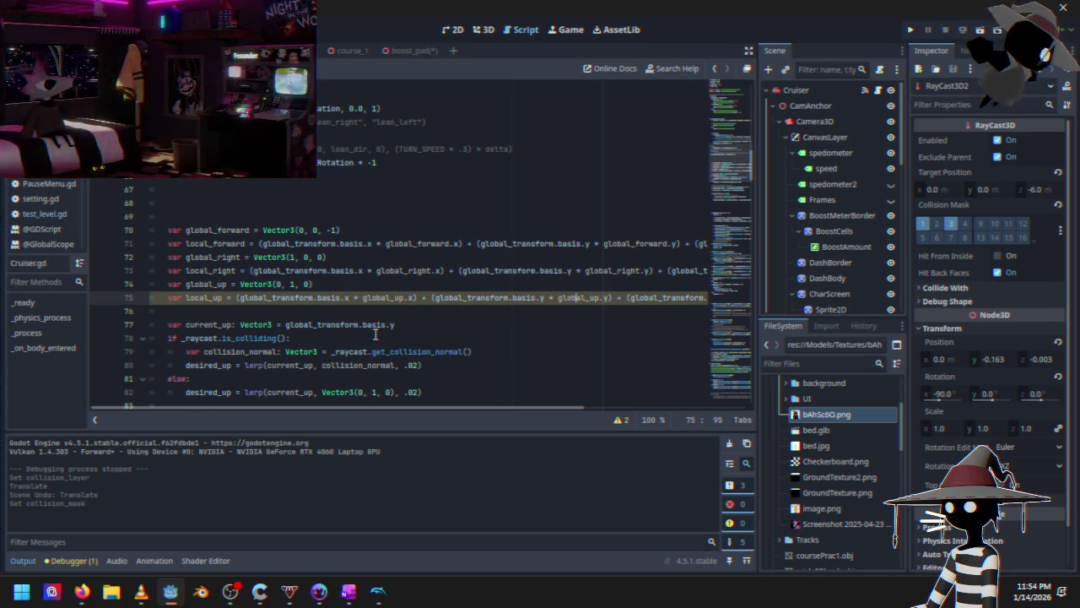
{"action": "key", "text": "ctrl+f"}
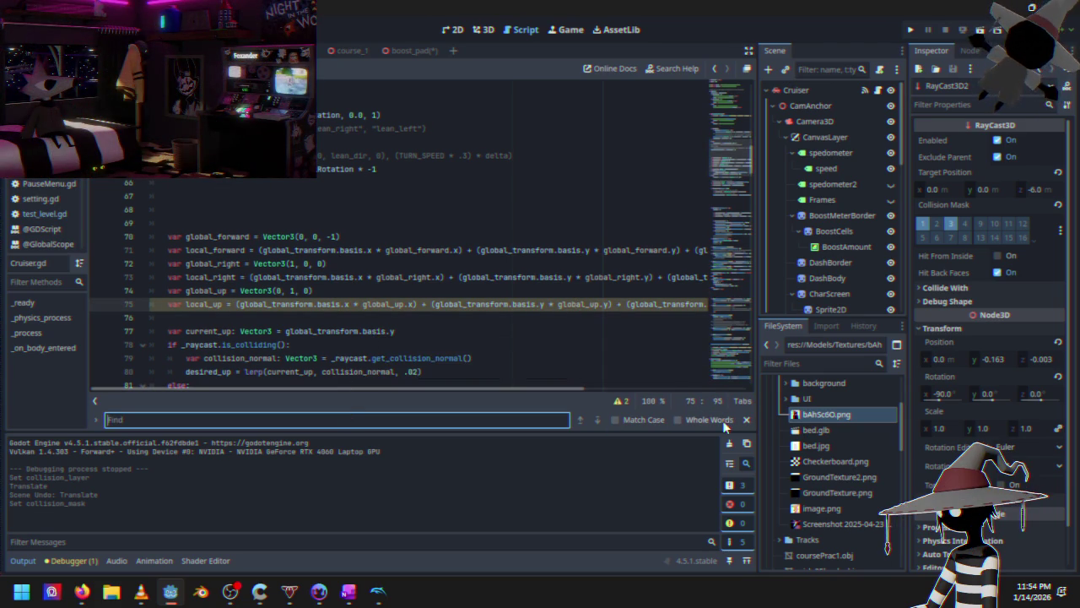
{"action": "left_click", "coordinate": [746, 419]}
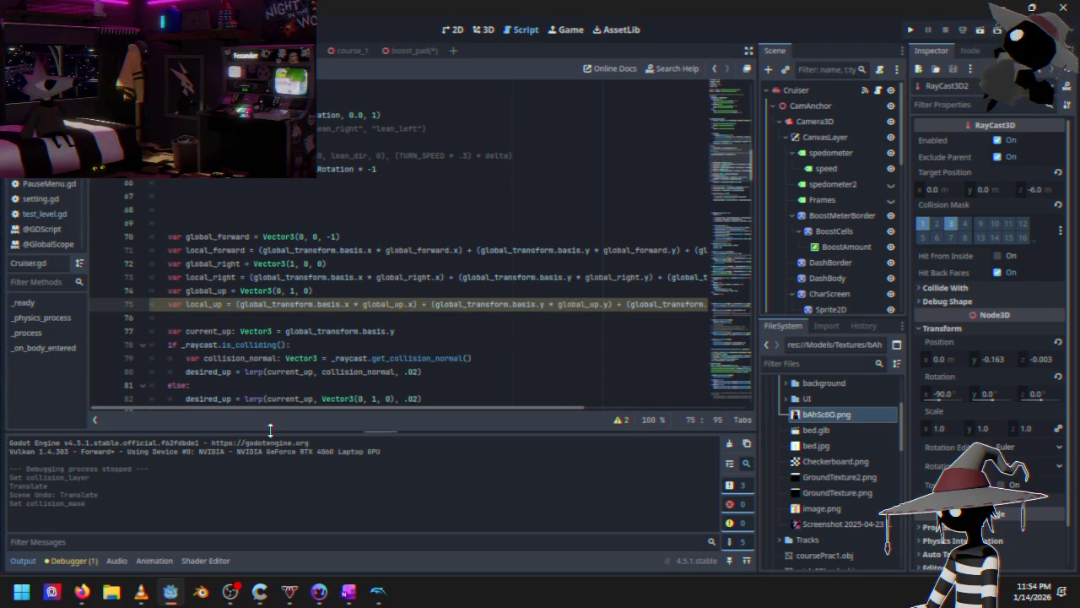
Show the script's errors list and jump to the unused local_up warning
{"action": "left_click", "coordinate": [66, 564]}
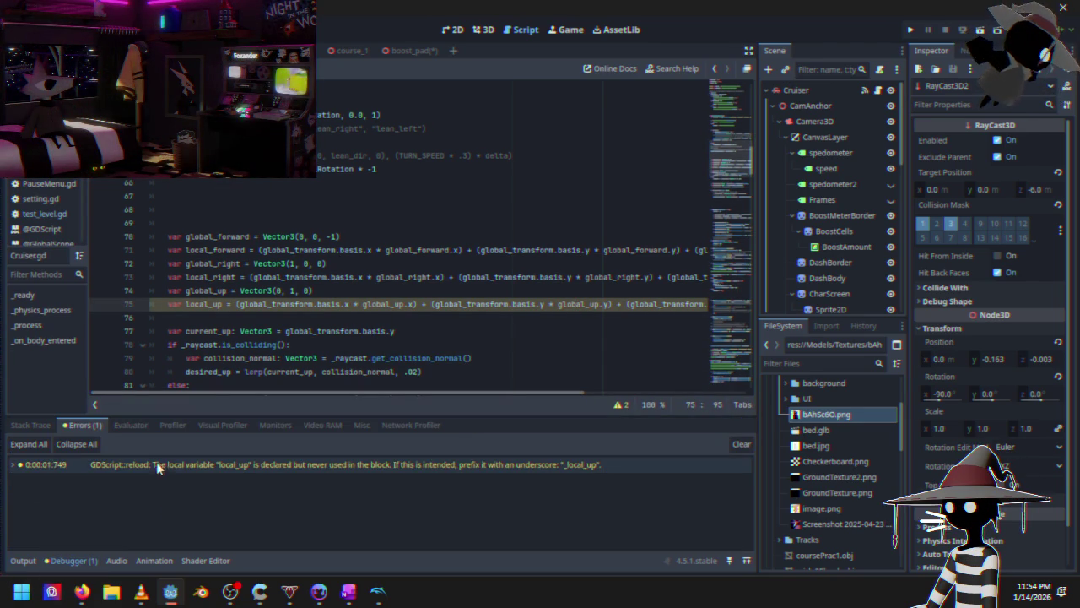
{"action": "left_click", "coordinate": [184, 462]}
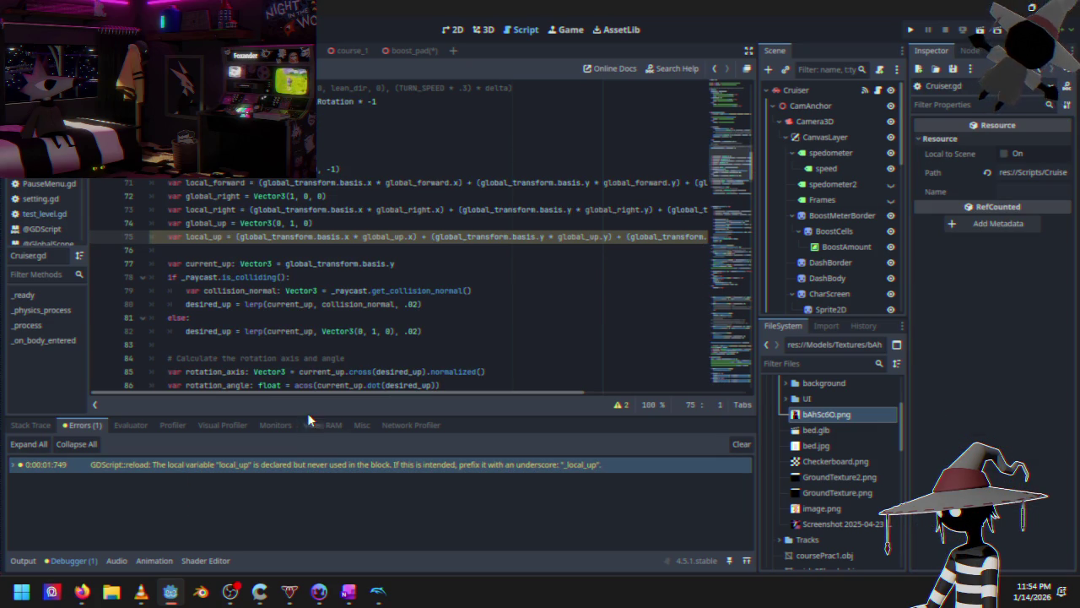
{"action": "mouse_move", "coordinate": [313, 392]}
{"action": "left_mouse_down"}
{"action": "mouse_move", "coordinate": [483, 393]}
{"action": "mouse_move", "coordinate": [287, 404]}
{"action": "left_mouse_up"}
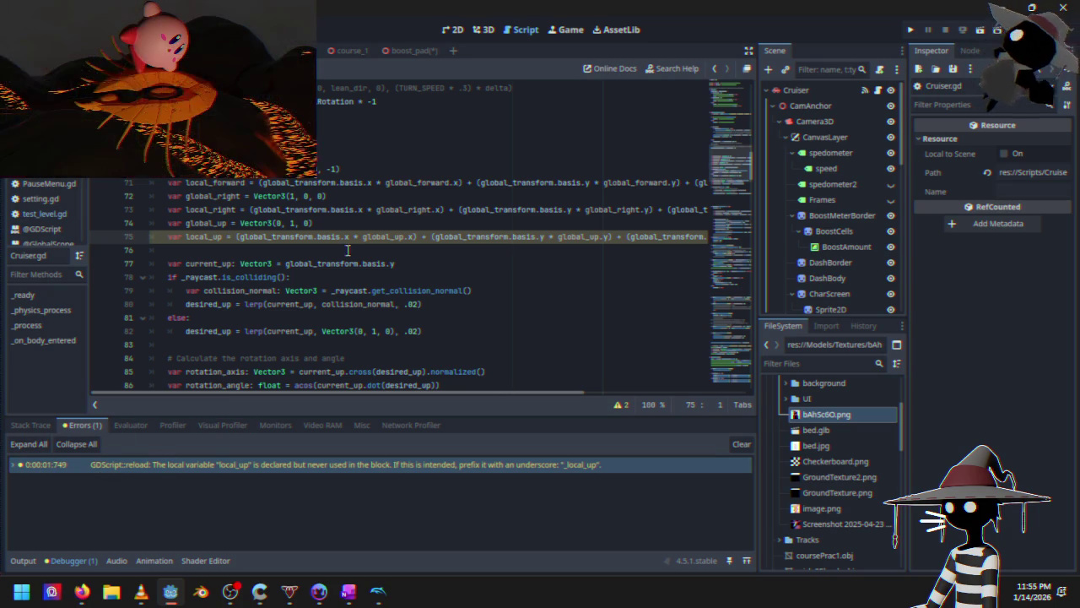
{"action": "scroll", "coordinate": [331, 264], "scroll_direction": "up", "scroll_amount": 1}
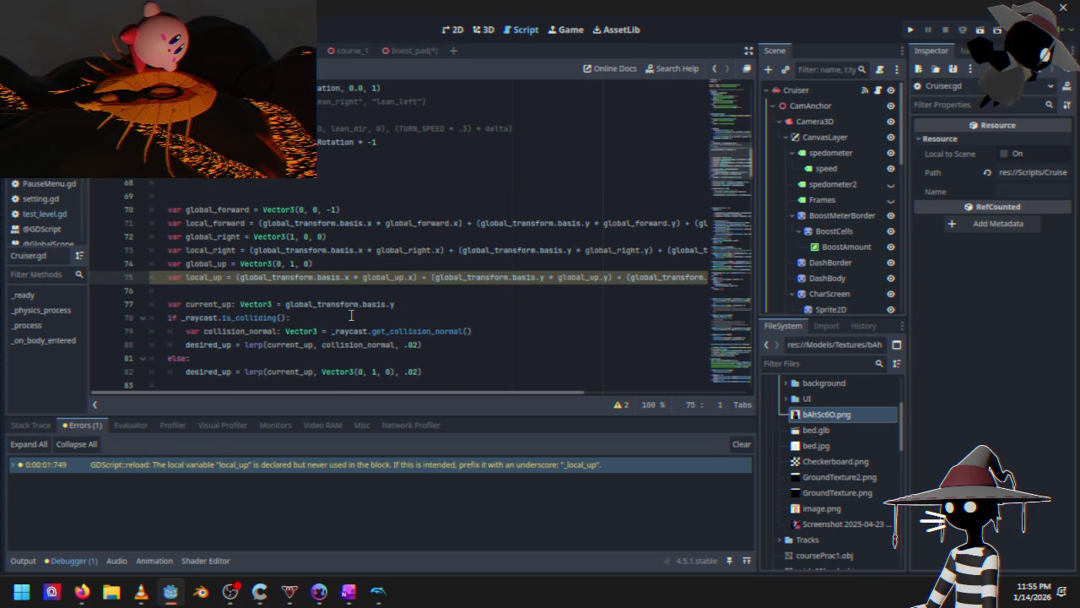
{"action": "scroll", "coordinate": [367, 310], "scroll_direction": "up", "scroll_amount": 7}
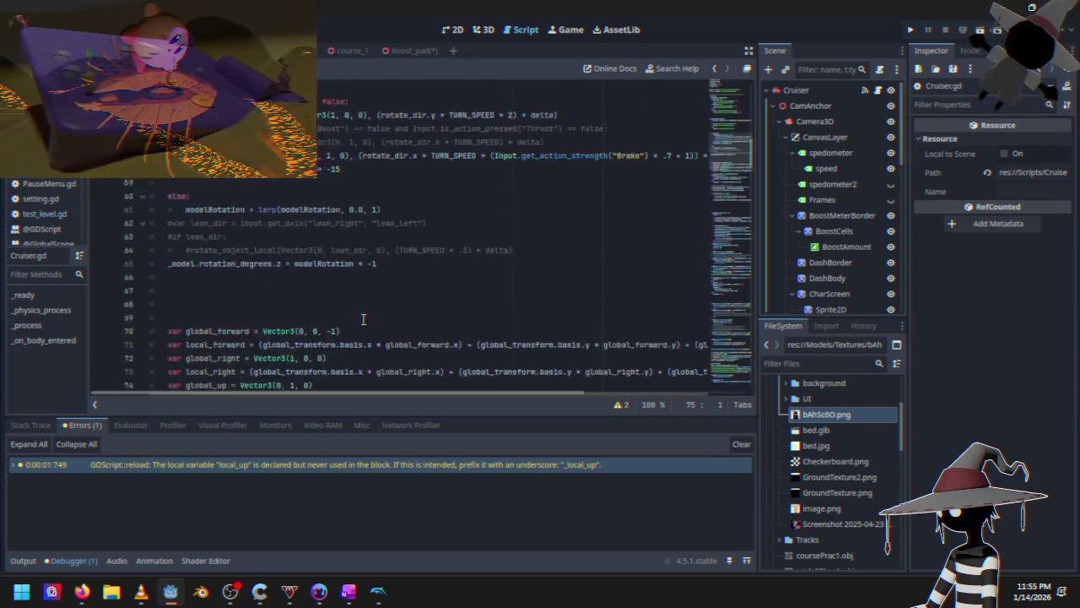
{"action": "scroll", "coordinate": [363, 319], "scroll_direction": "down", "scroll_amount": 4}
{"action": "scroll", "coordinate": [267, 257], "scroll_direction": "up", "scroll_amount": 3}
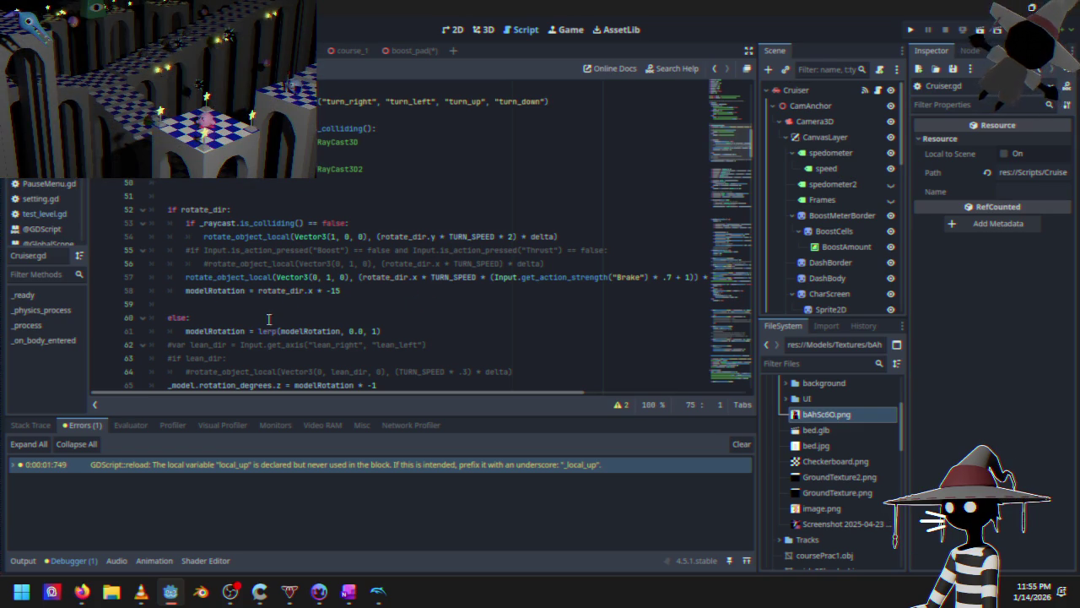
{"action": "scroll", "coordinate": [253, 312], "scroll_direction": "down", "scroll_amount": 3}
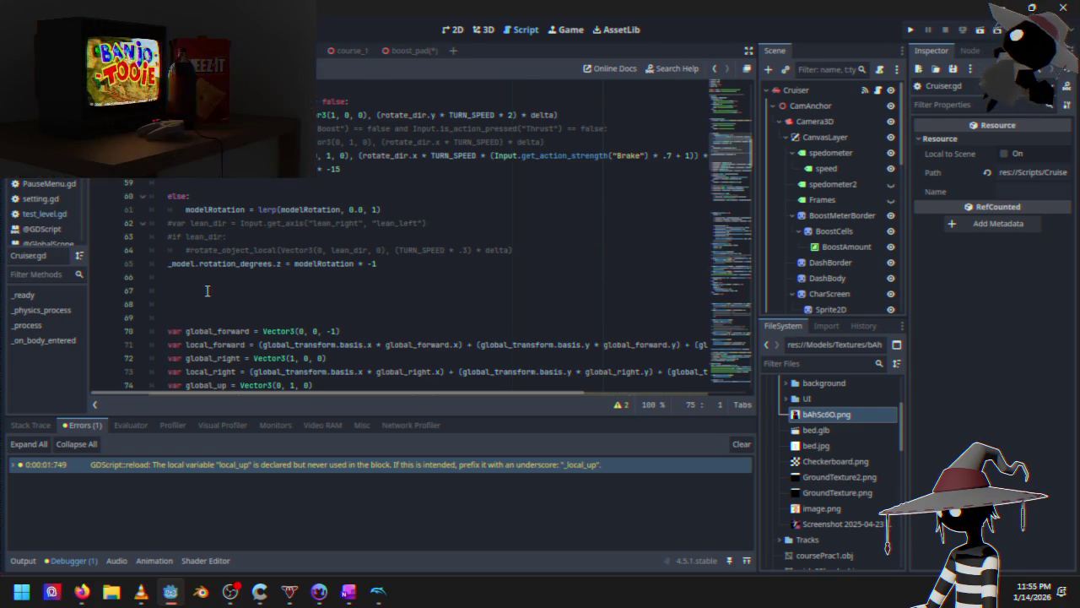
{"action": "scroll", "coordinate": [206, 290], "scroll_direction": "down", "scroll_amount": 5}
{"action": "scroll", "coordinate": [235, 240], "scroll_direction": "down", "scroll_amount": 1}
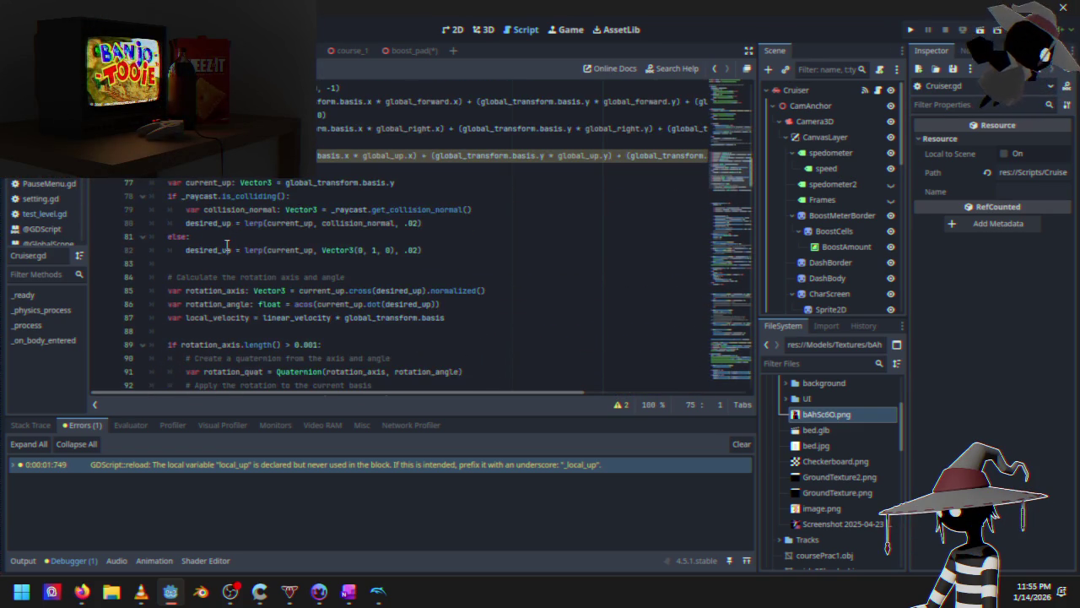
{"action": "scroll", "coordinate": [270, 272], "scroll_direction": "down", "scroll_amount": 1}
{"action": "scroll", "coordinate": [253, 270], "scroll_direction": "down", "scroll_amount": 5}
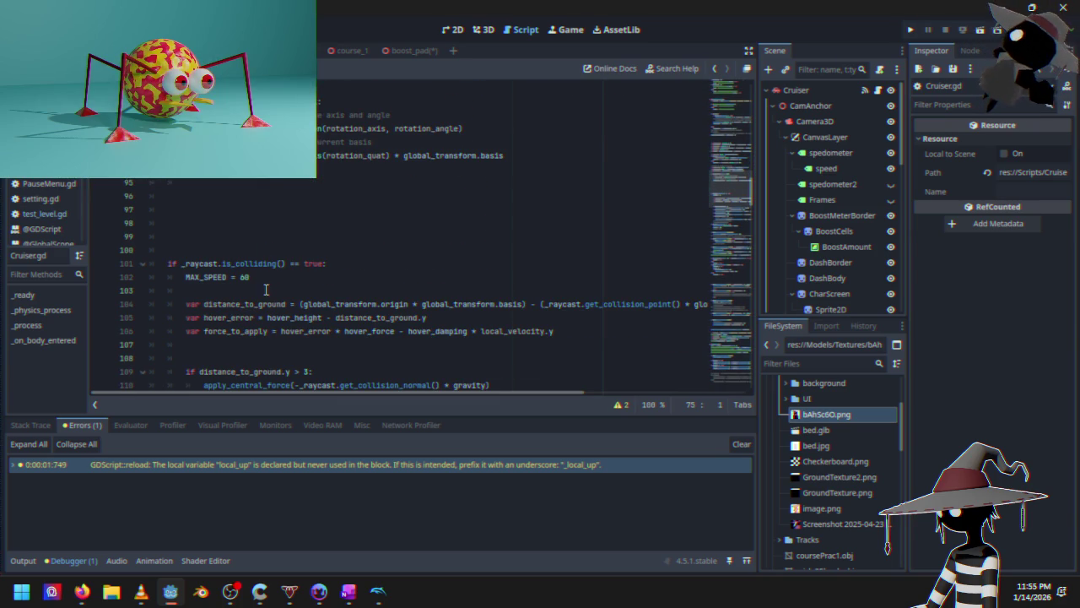
{"action": "scroll", "coordinate": [281, 249], "scroll_direction": "down", "scroll_amount": 2}
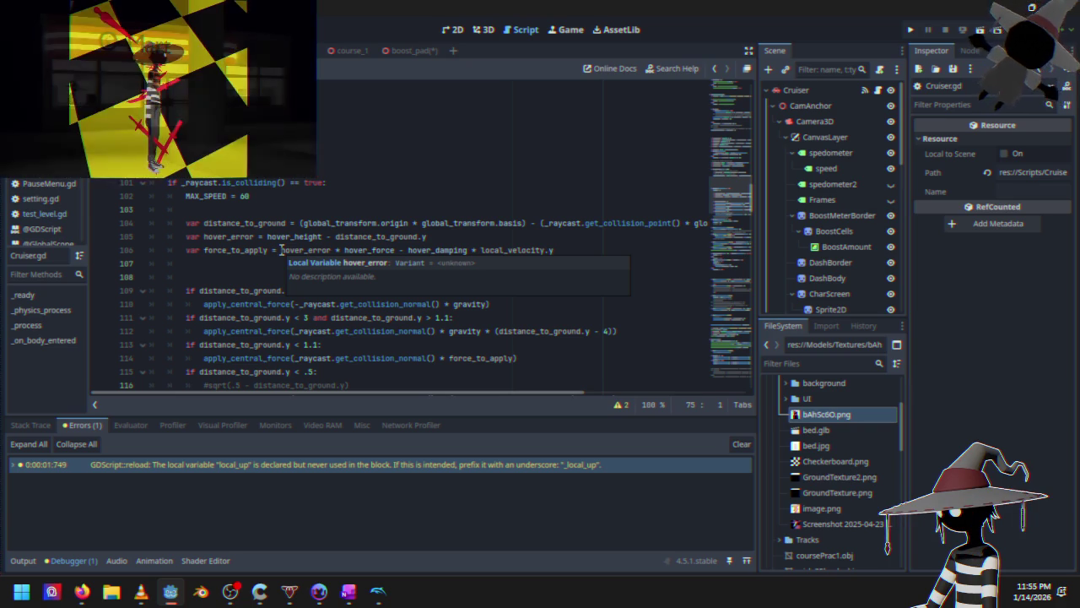
Insert two blank lines after line 123, below the not-colliding gravity block
{"action": "left_click", "coordinate": [242, 329]}
{"action": "scroll", "coordinate": [336, 291], "scroll_direction": "down", "scroll_amount": 5}
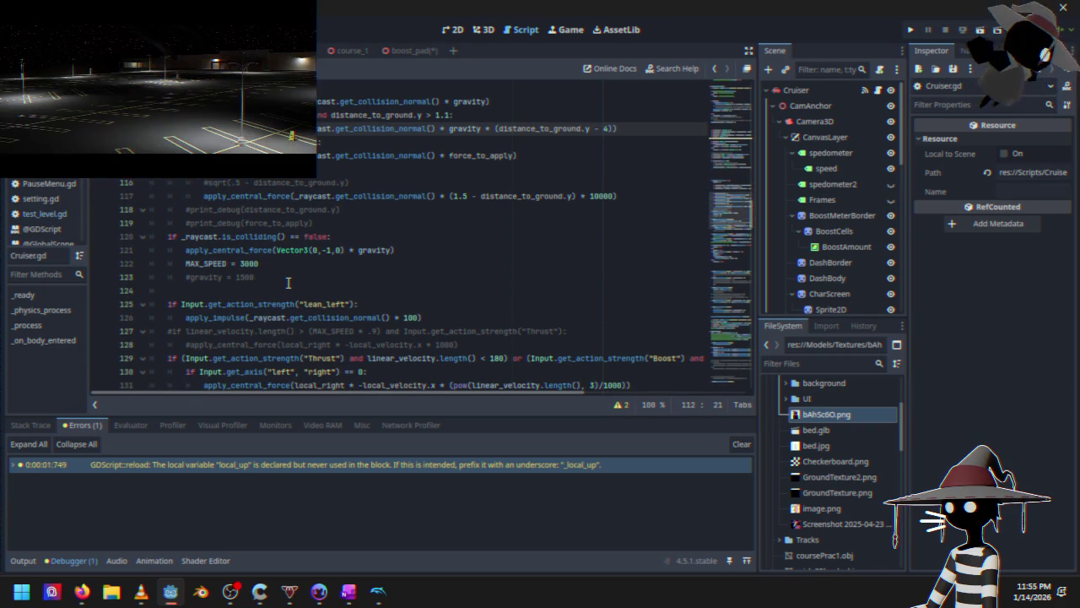
{"action": "scroll", "coordinate": [282, 277], "scroll_direction": "up", "scroll_amount": 9}
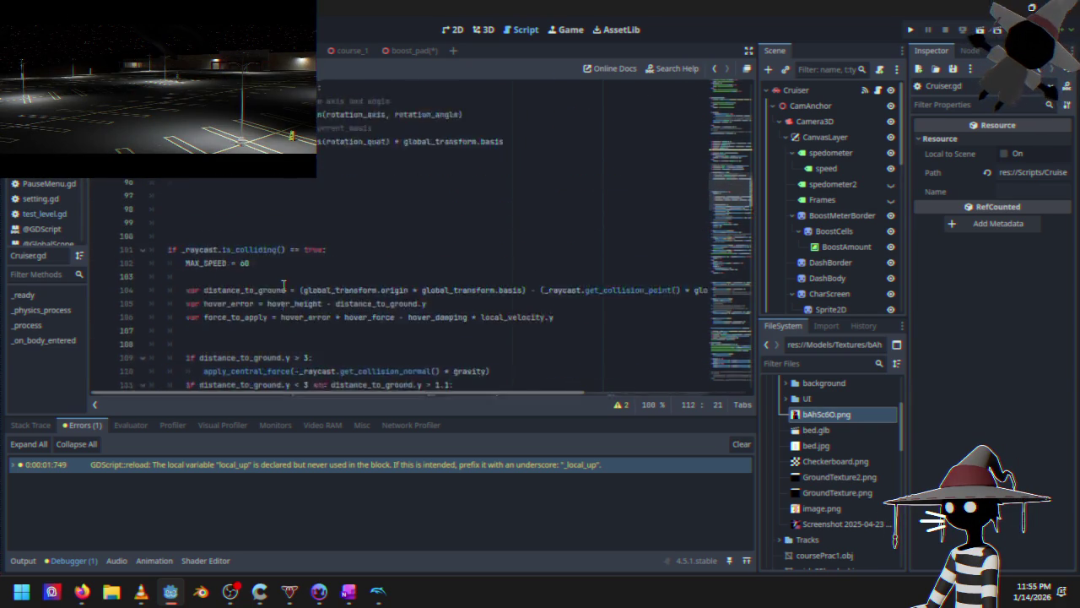
{"action": "scroll", "coordinate": [282, 288], "scroll_direction": "down", "scroll_amount": 8}
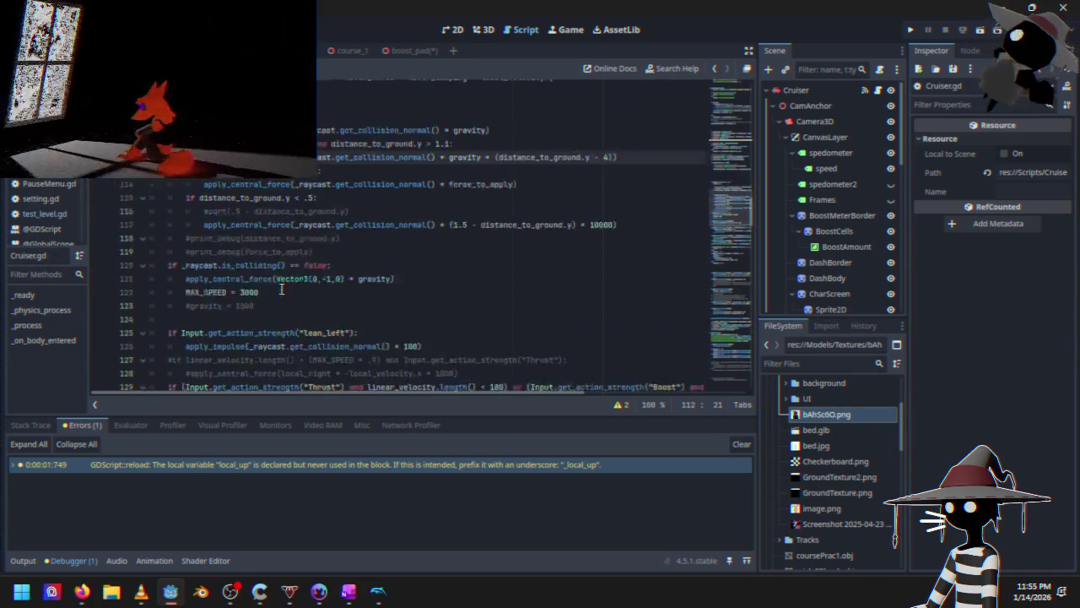
{"action": "left_click", "coordinate": [278, 237]}
{"action": "key", "text": "Return"}
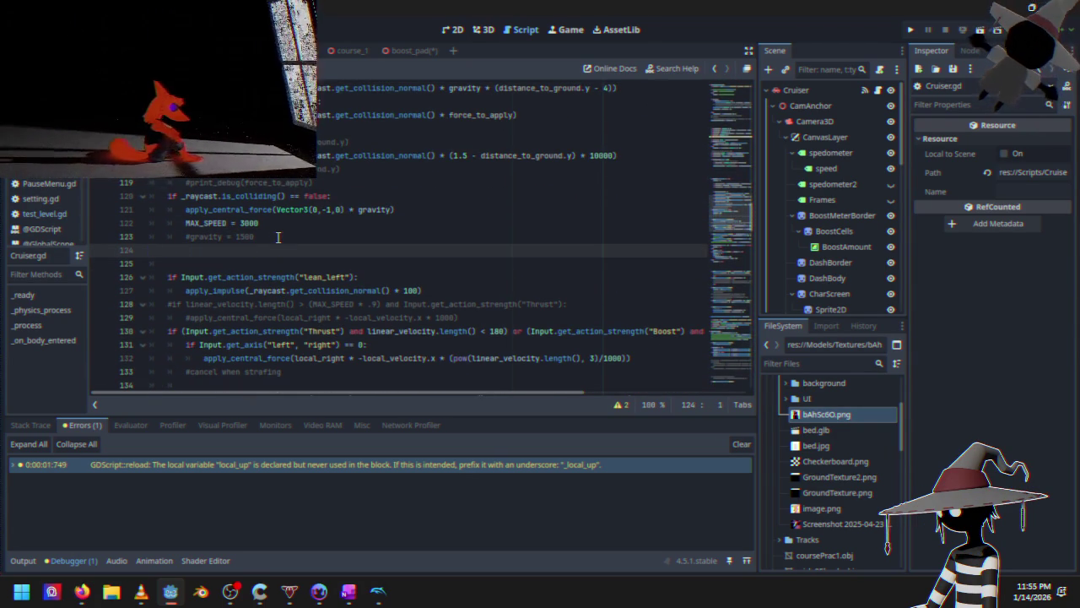
{"action": "key", "text": "Return"}
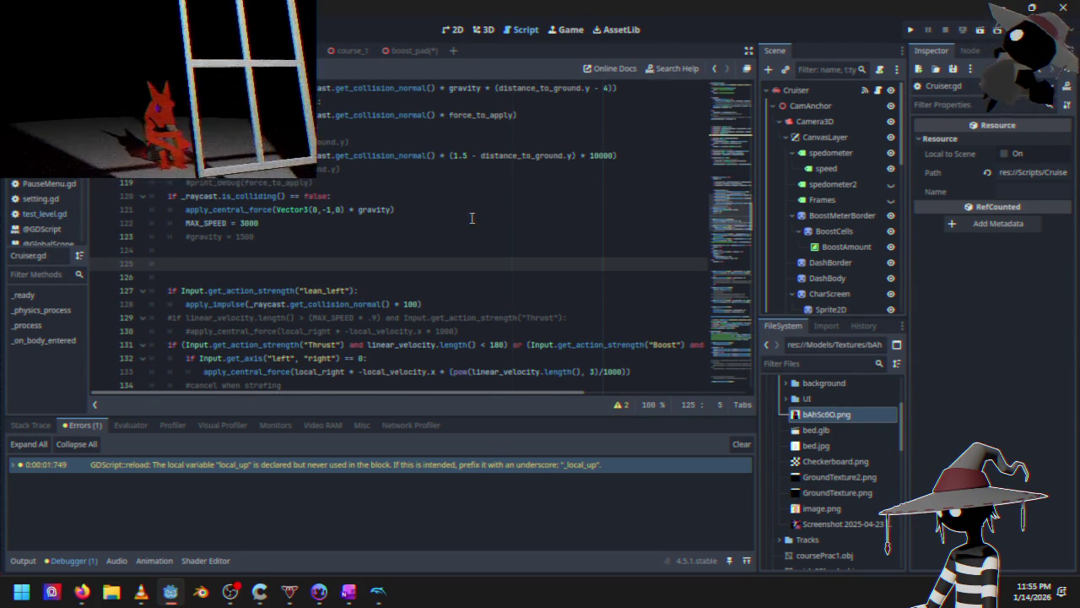
Write 'if _raycast.is_colliding()' on line 125 using autocomplete
{"action": "type", "text": "if _"}
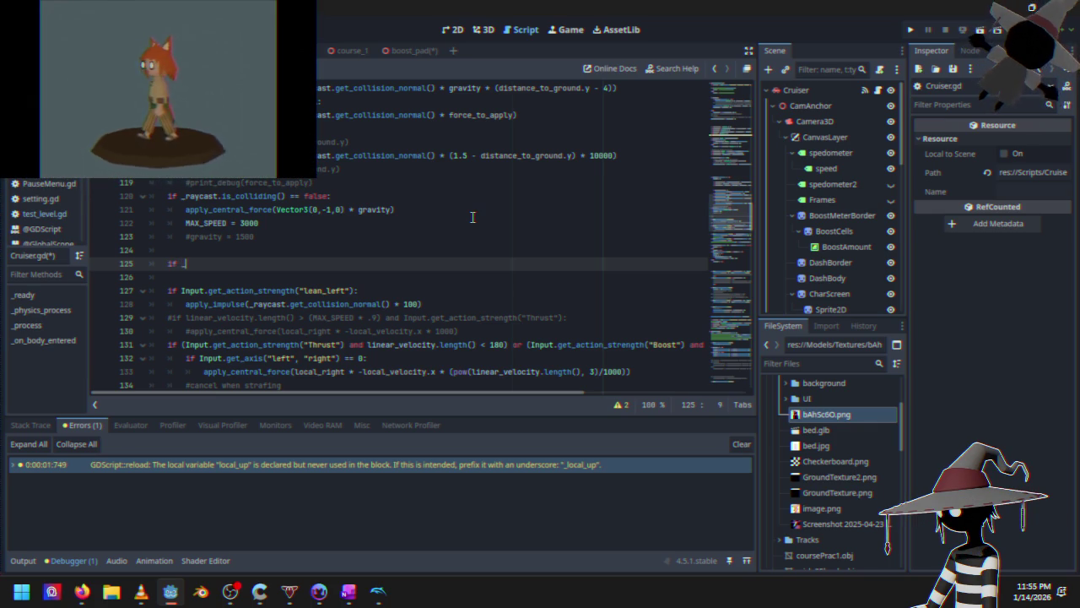
{"action": "type", "text": "ray"}
{"action": "key", "text": "Return"}
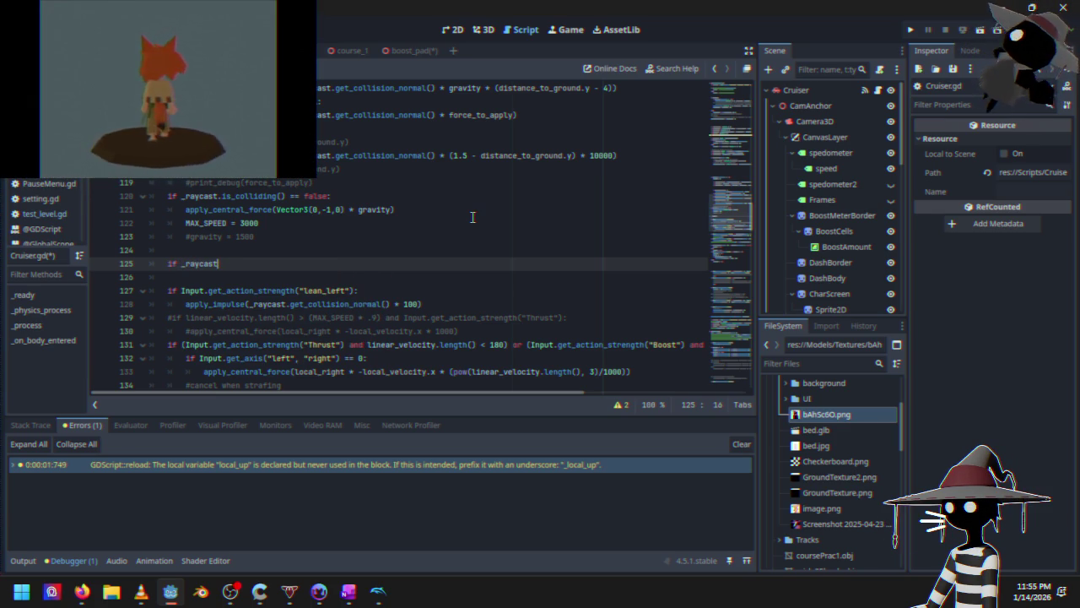
{"action": "type", "text": "."}
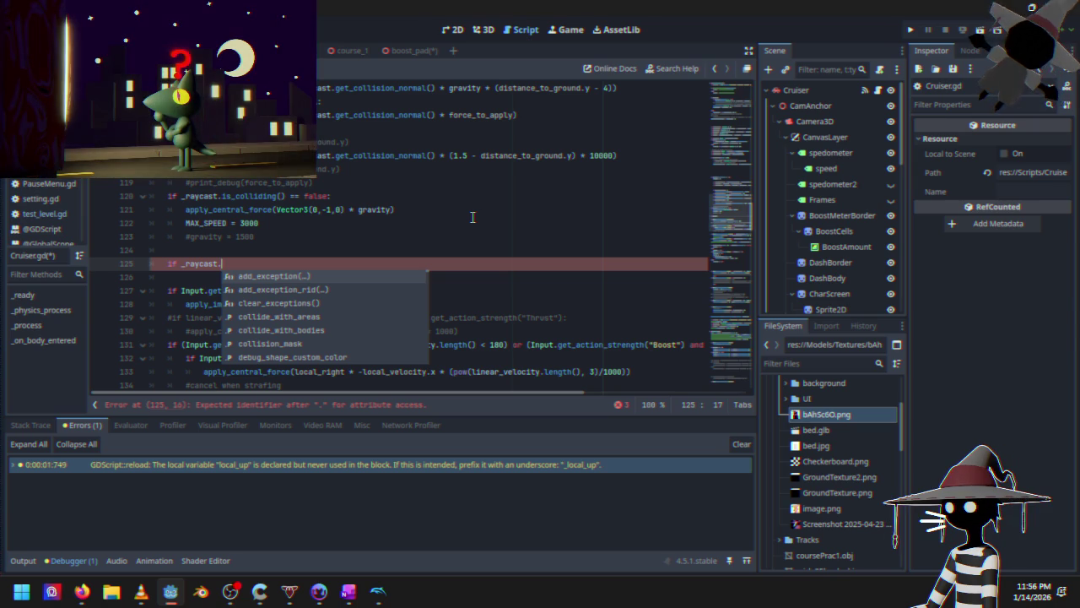
{"action": "type", "text": "is"}
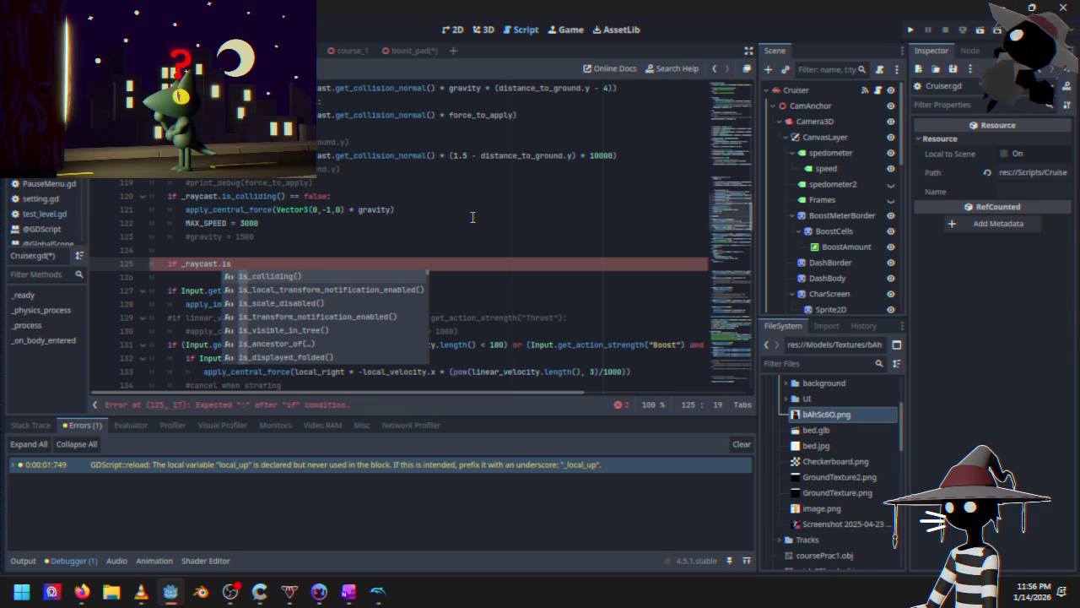
{"action": "key", "text": "Return"}
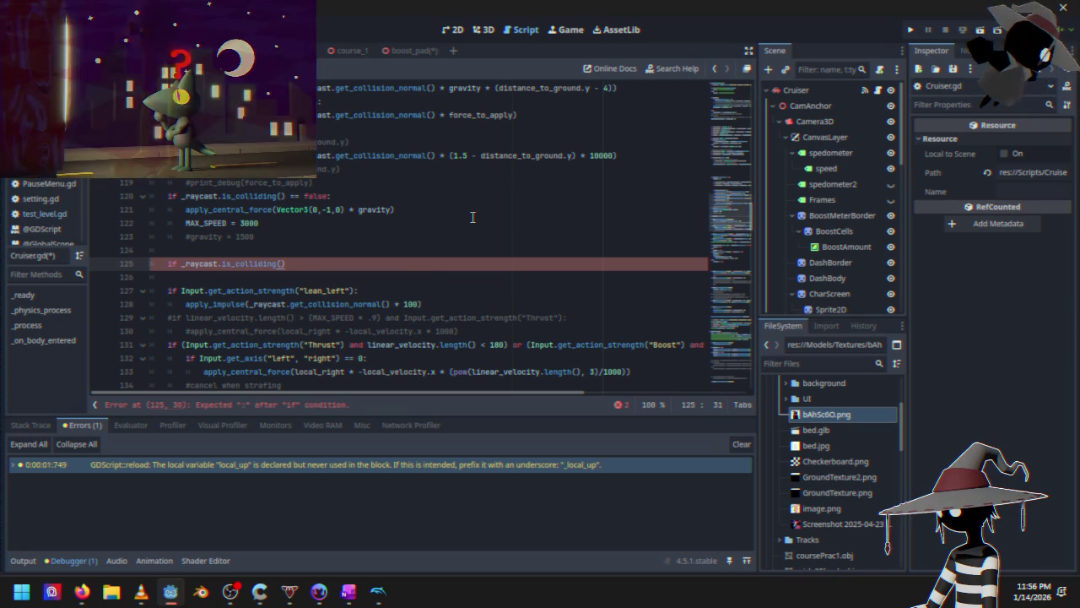
Strip line 125 back to a bare 'if', removing is_colliding() and the _raycast reference
{"action": "left_click", "coordinate": [255, 196]}
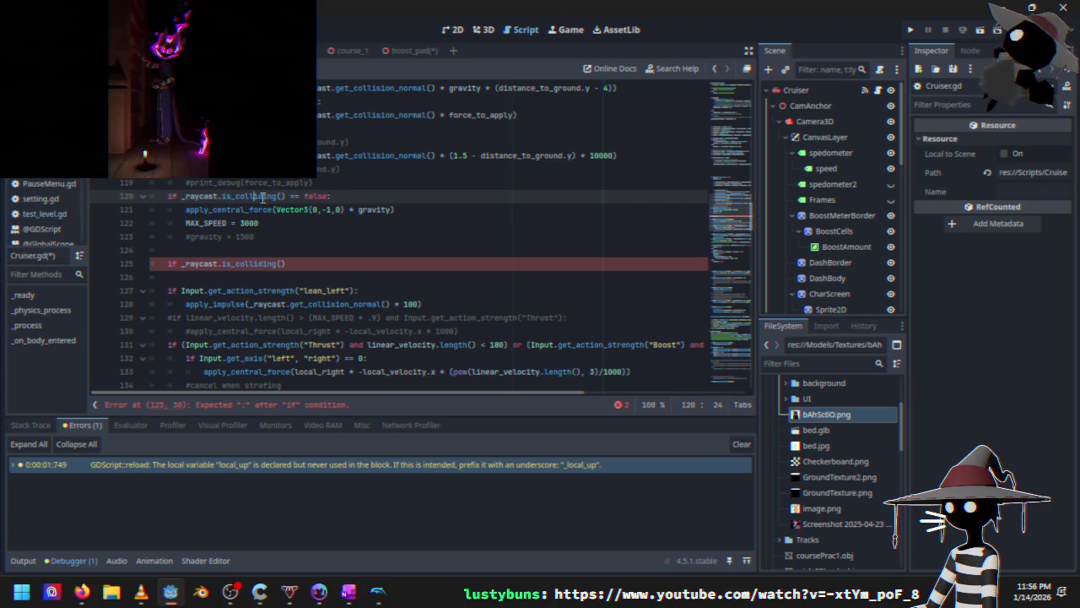
{"action": "left_click", "coordinate": [305, 249]}
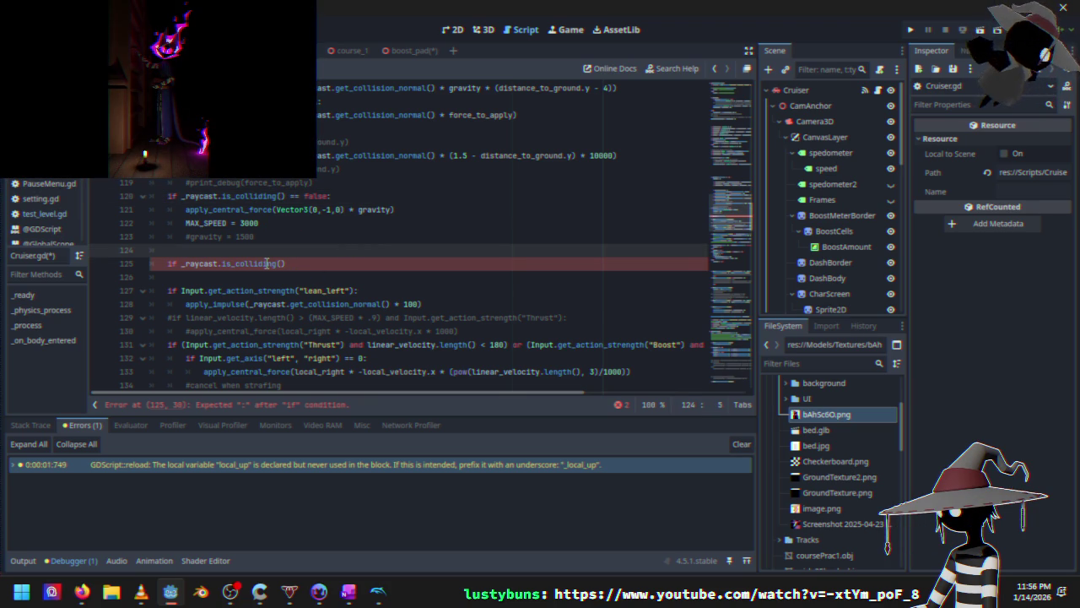
{"action": "mouse_move", "coordinate": [267, 263]}
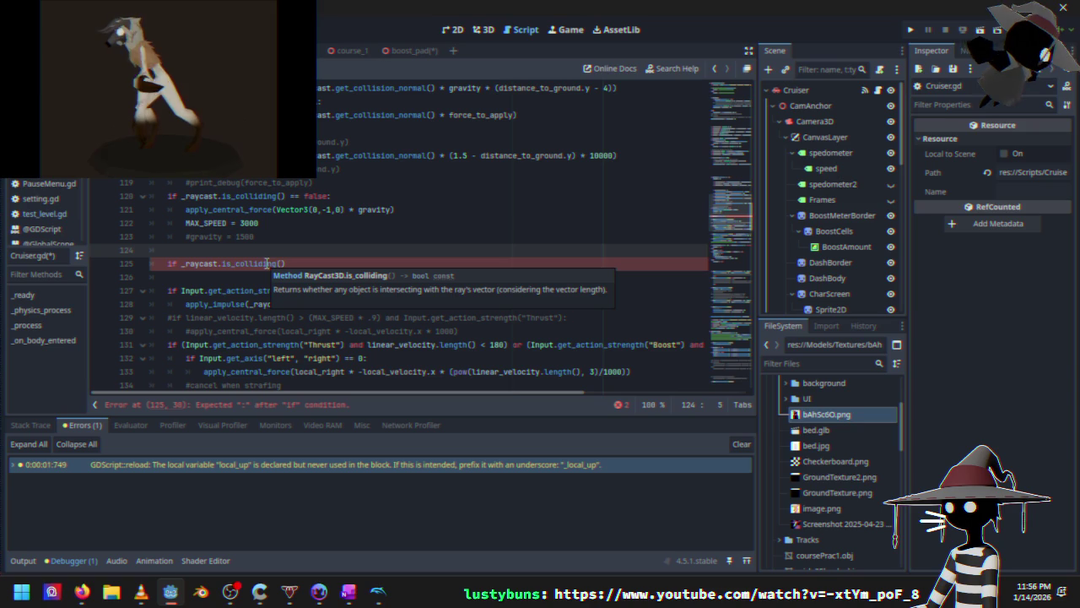
{"action": "left_click", "coordinate": [302, 268]}
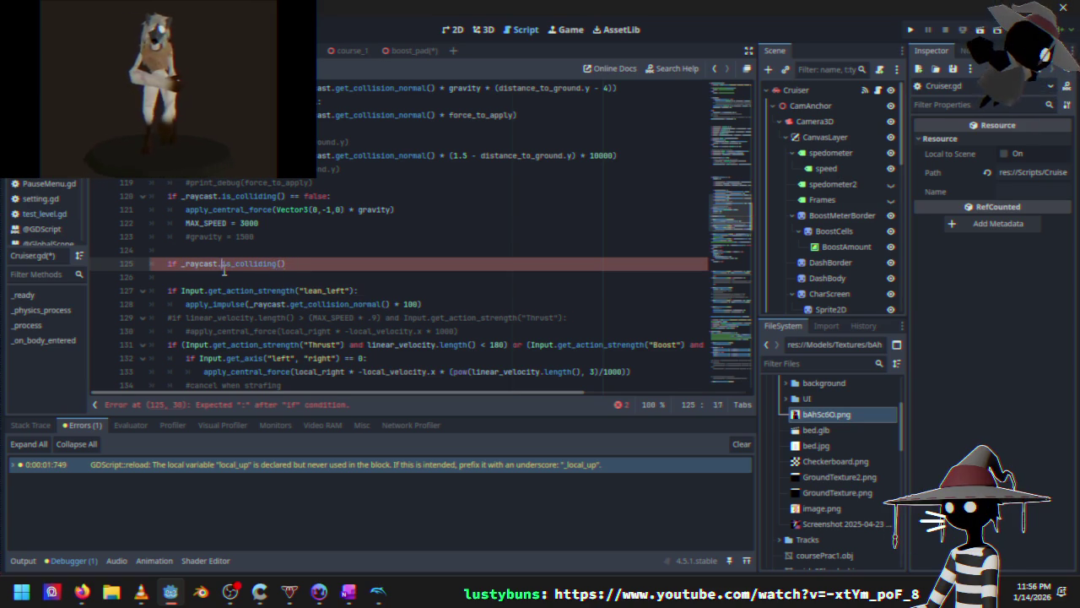
{"action": "left_click_drag", "start_coordinate": [221, 267], "coordinate": [311, 268]}
{"action": "type", "text": "laye"}
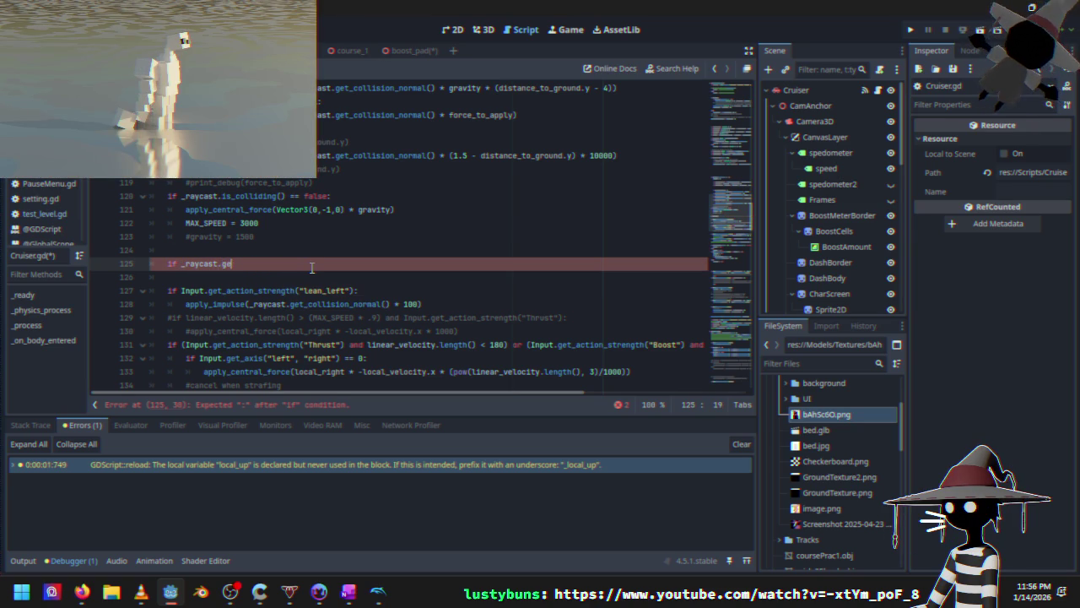
{"action": "type", "text": "r"}
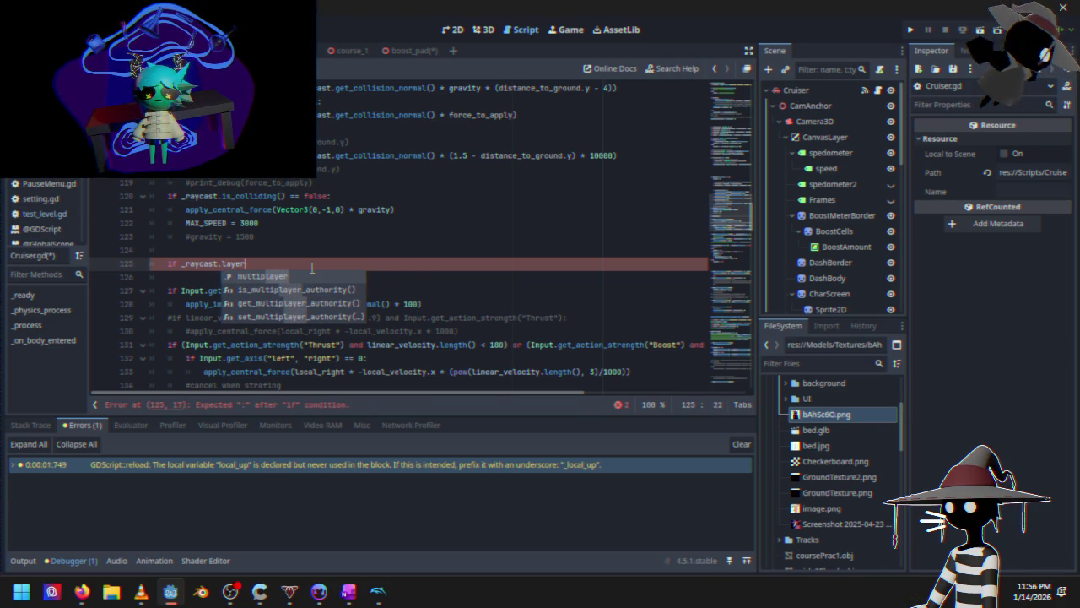
{"action": "key", "text": "BackSpace"}
{"action": "key", "text": "BackSpace"}
{"action": "key", "text": "BackSpace"}
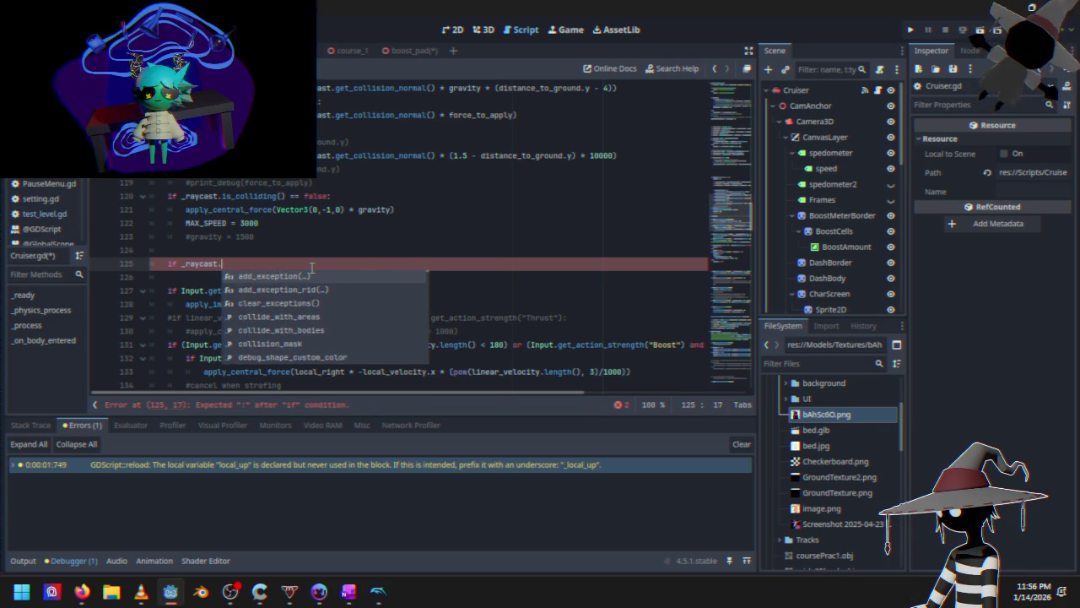
{"action": "key", "text": "BackSpace"}
{"action": "key", "text": "BackSpace"}
{"action": "key", "text": "BackSpace"}
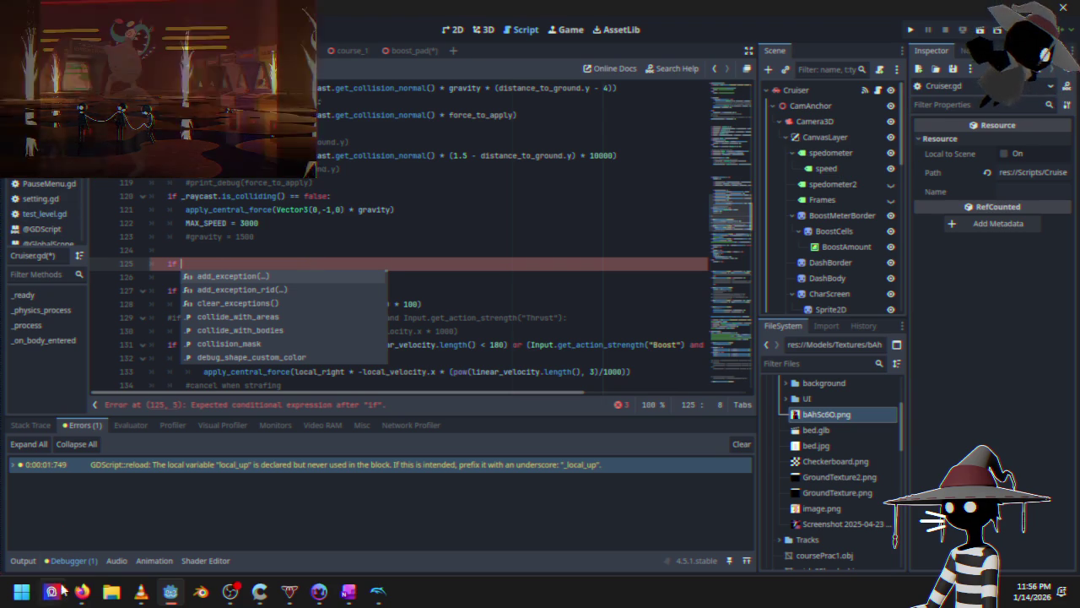
Bring Firefox forward, open the RayCast3D class reference, and switch between browser windows
{"action": "mouse_move", "coordinate": [76, 594]}
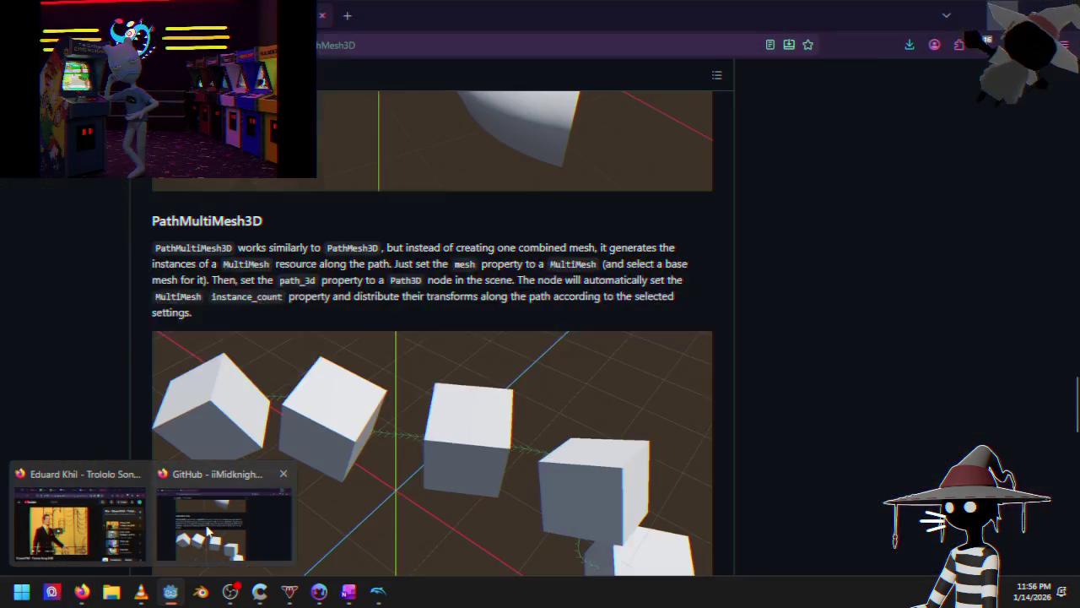
{"action": "left_click", "coordinate": [224, 515]}
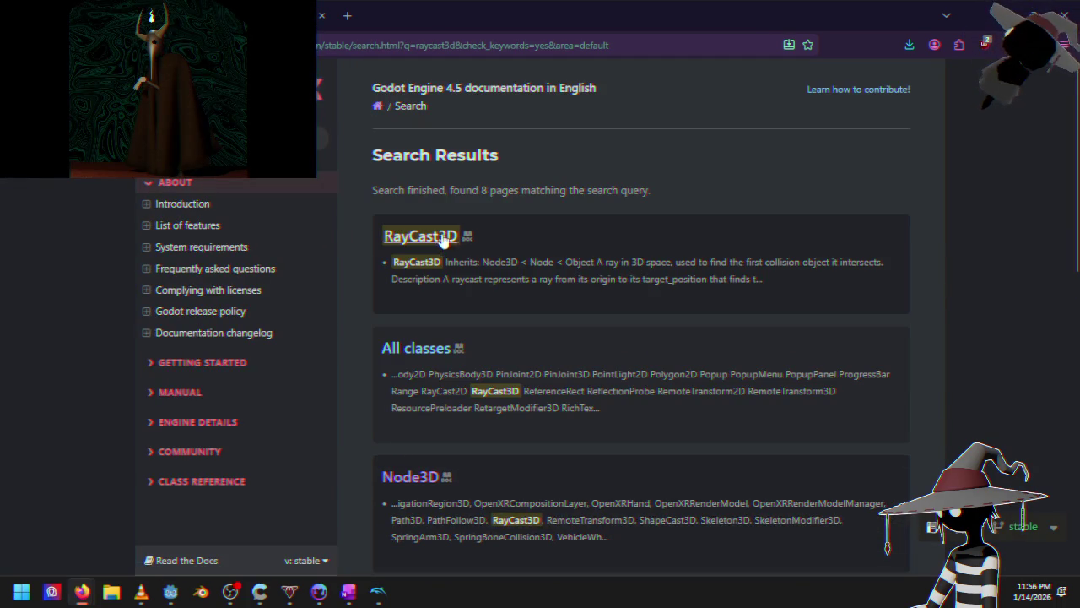
{"action": "left_click", "coordinate": [442, 239]}
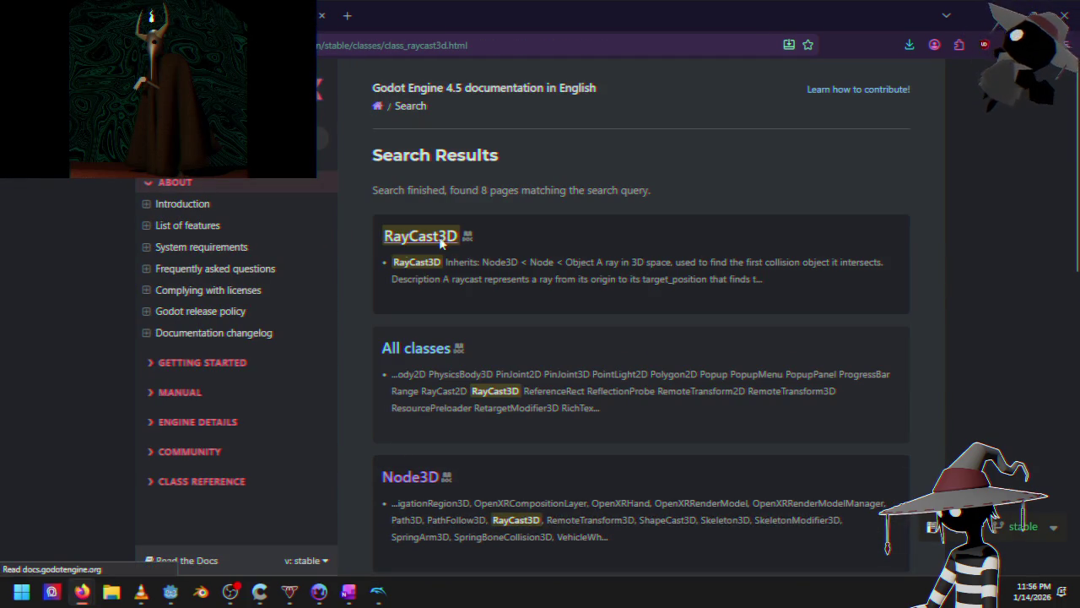
{"action": "key", "text": "alt+Tab"}
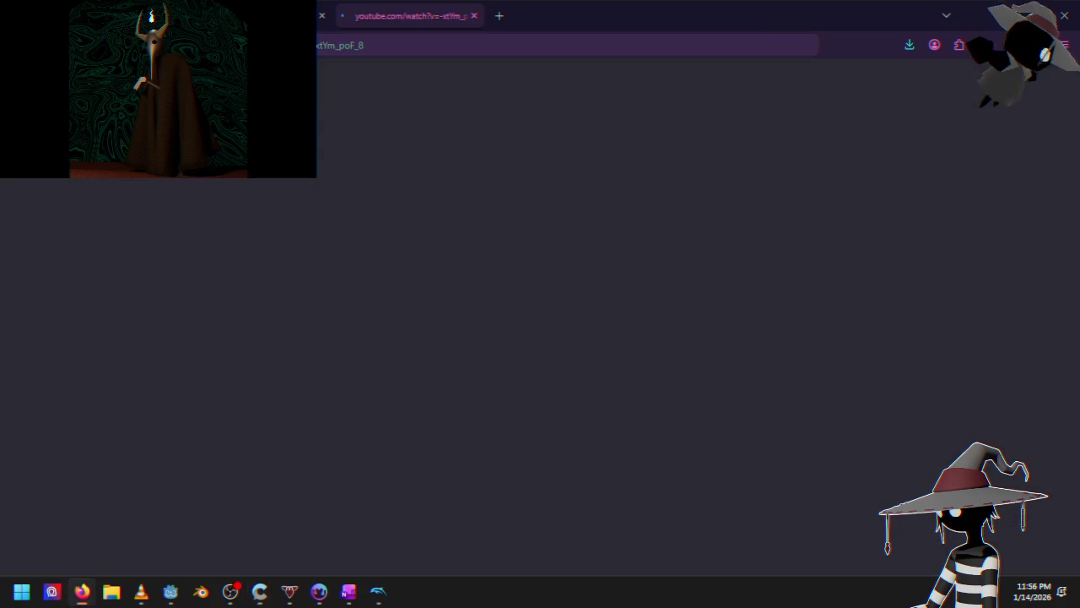
{"action": "key", "text": "alt+Tab"}
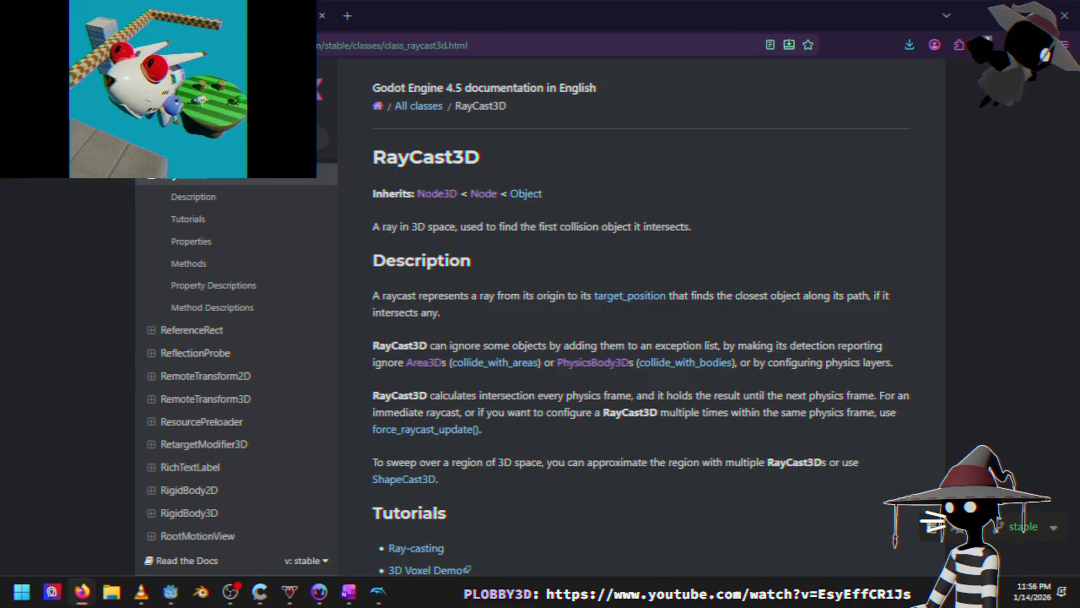
{"action": "key", "text": "alt+Tab"}
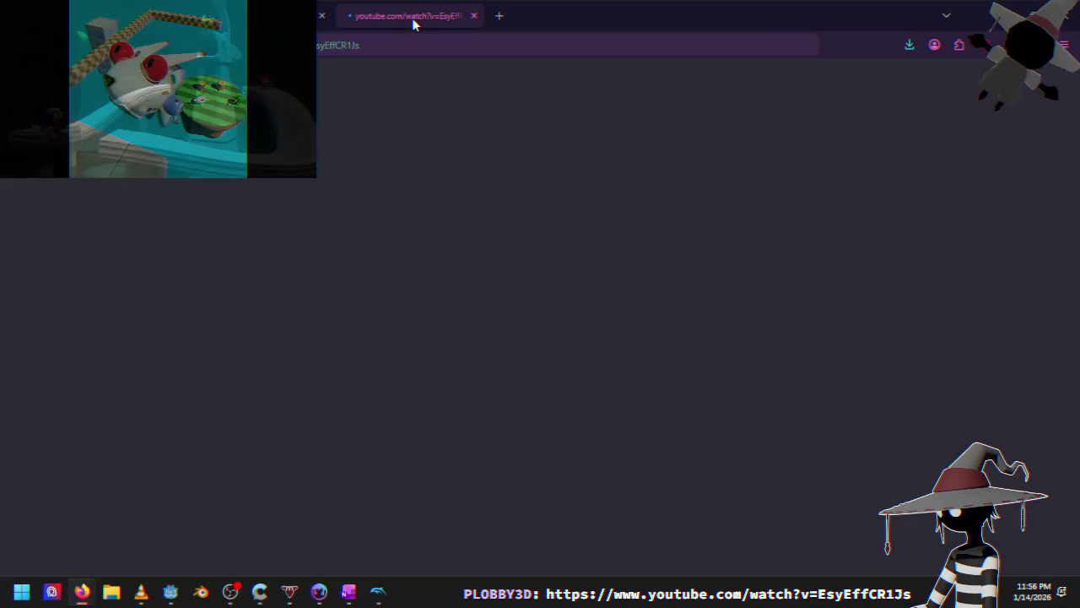
{"action": "key", "text": "alt+Tab"}
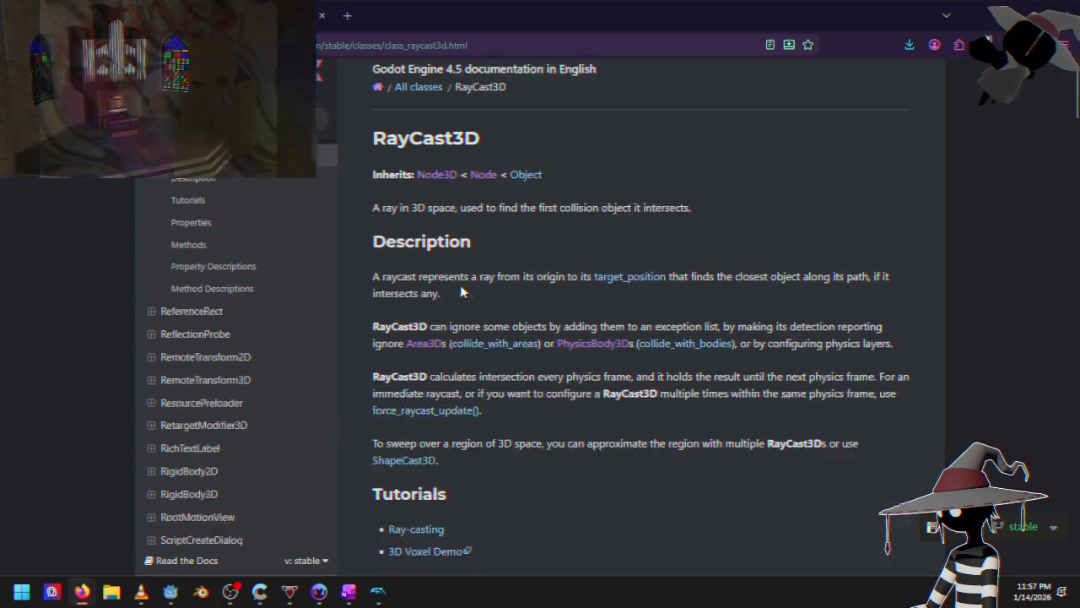
Scroll the RayCast3D page and jump to the get_collider method description
{"action": "scroll", "coordinate": [460, 284], "scroll_direction": "down", "scroll_amount": 5}
{"action": "scroll", "coordinate": [553, 272], "scroll_direction": "up", "scroll_amount": 1}
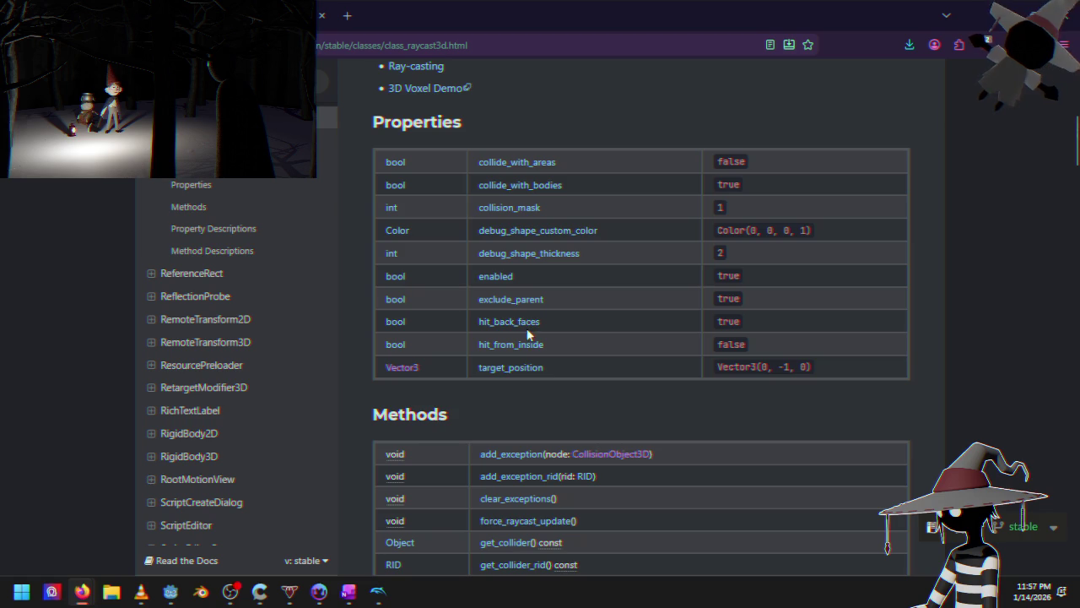
{"action": "scroll", "coordinate": [540, 346], "scroll_direction": "down", "scroll_amount": 5}
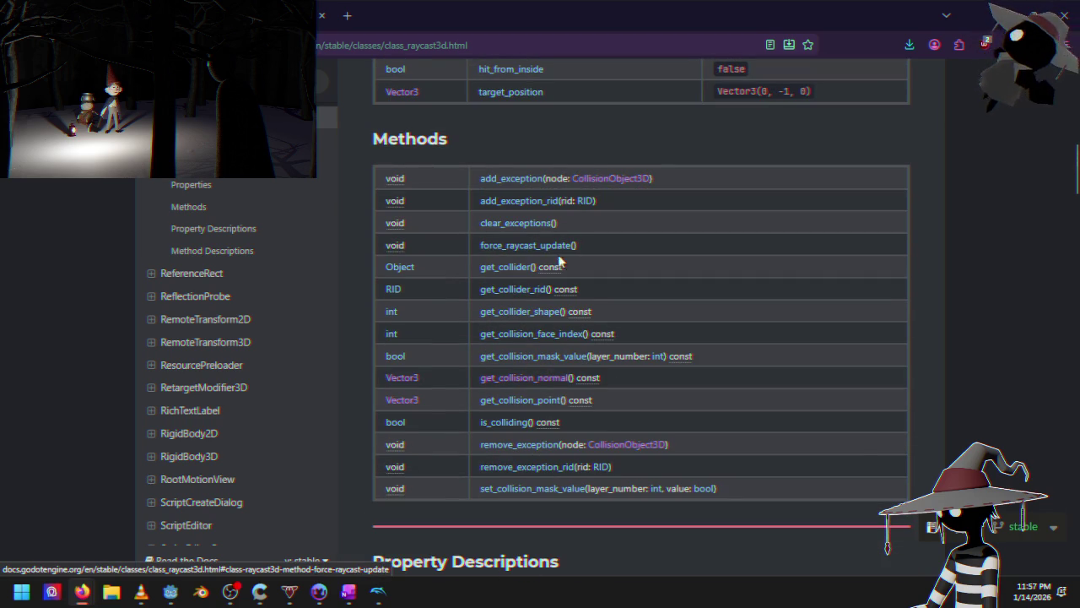
{"action": "left_click", "coordinate": [517, 267]}
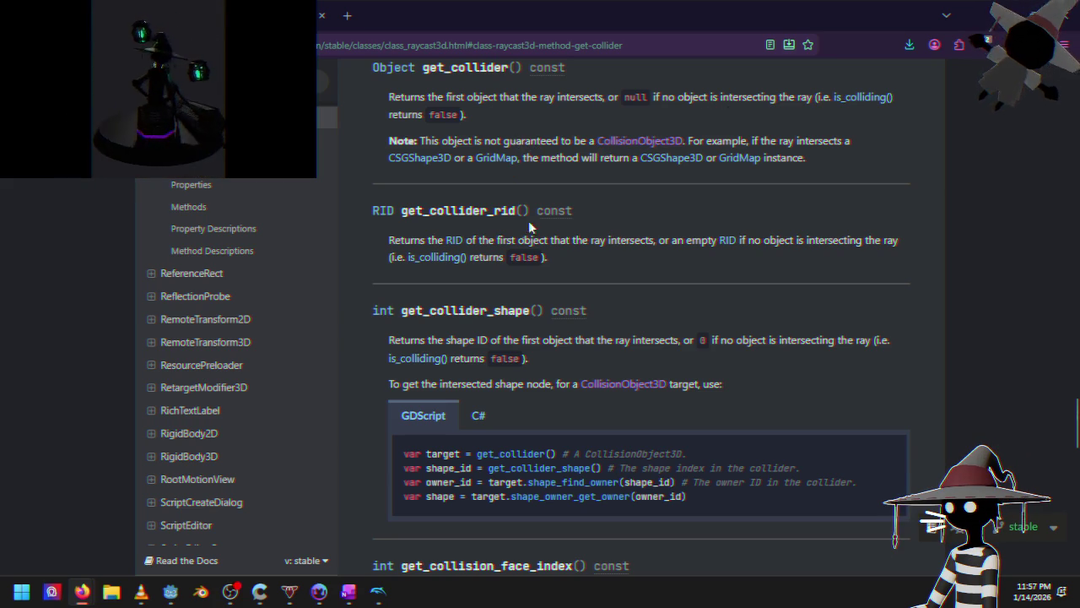
{"action": "scroll", "coordinate": [495, 355], "scroll_direction": "down", "scroll_amount": 4}
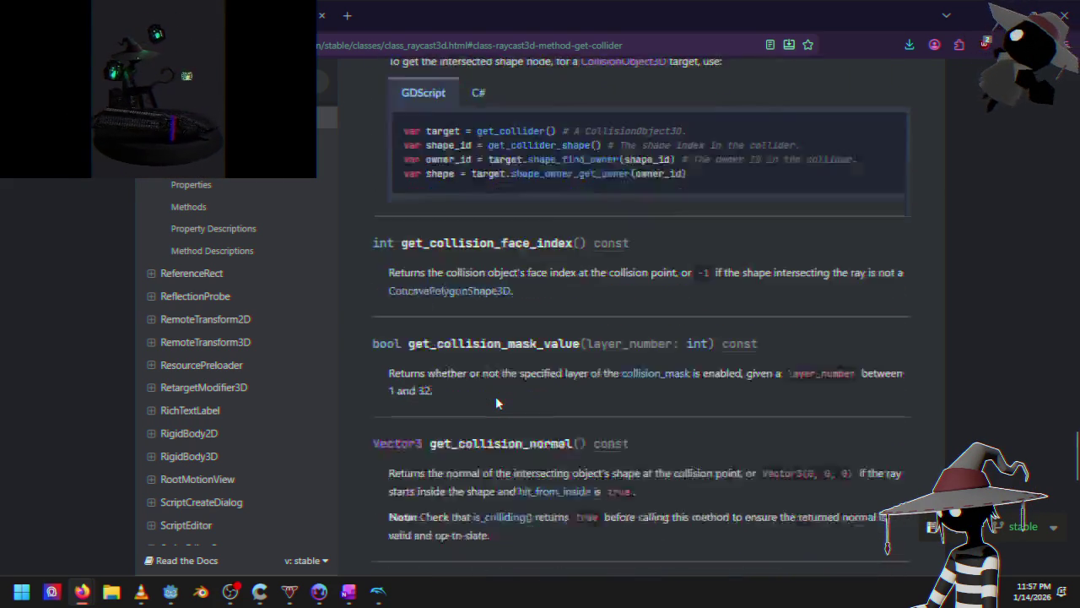
{"action": "scroll", "coordinate": [495, 396], "scroll_direction": "down", "scroll_amount": 2}
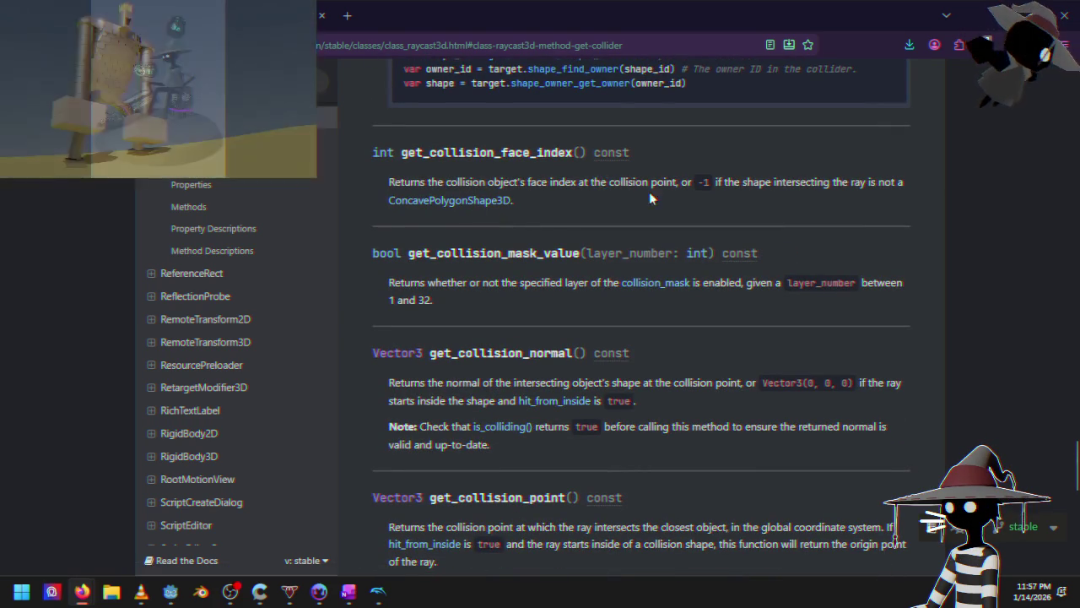
{"action": "scroll", "coordinate": [461, 282], "scroll_direction": "down", "scroll_amount": 1}
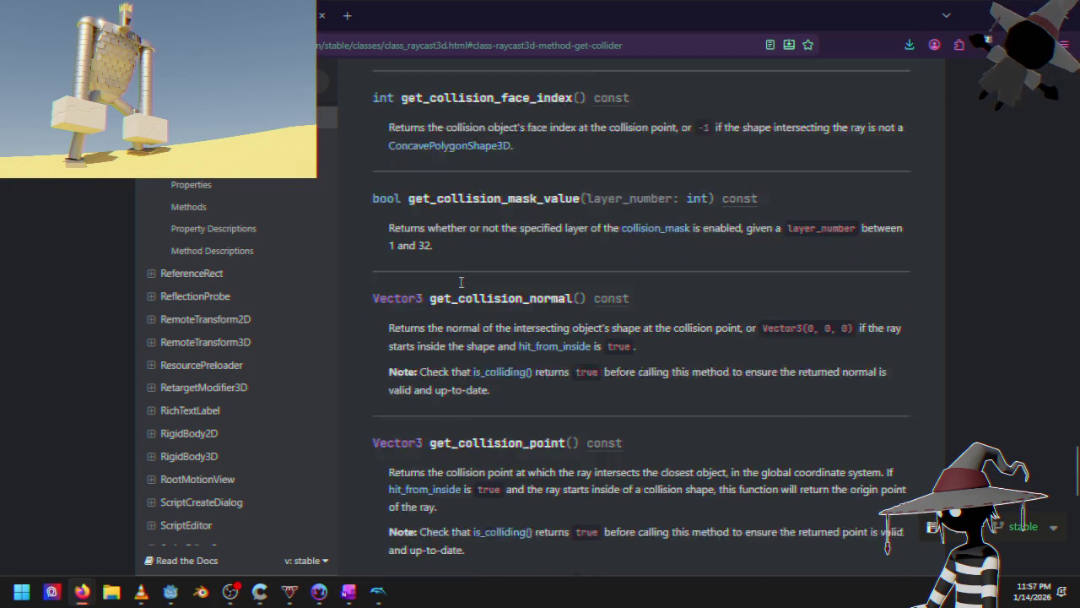
{"action": "scroll", "coordinate": [460, 282], "scroll_direction": "down", "scroll_amount": 2}
{"action": "scroll", "coordinate": [473, 312], "scroll_direction": "up", "scroll_amount": 20}
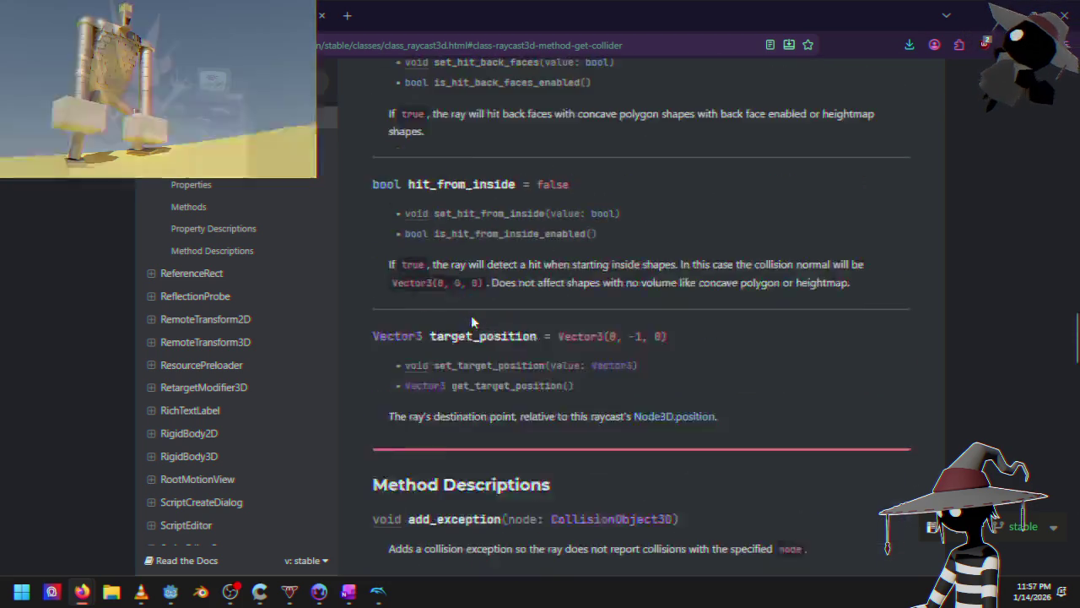
{"action": "scroll", "coordinate": [485, 316], "scroll_direction": "down", "scroll_amount": 3}
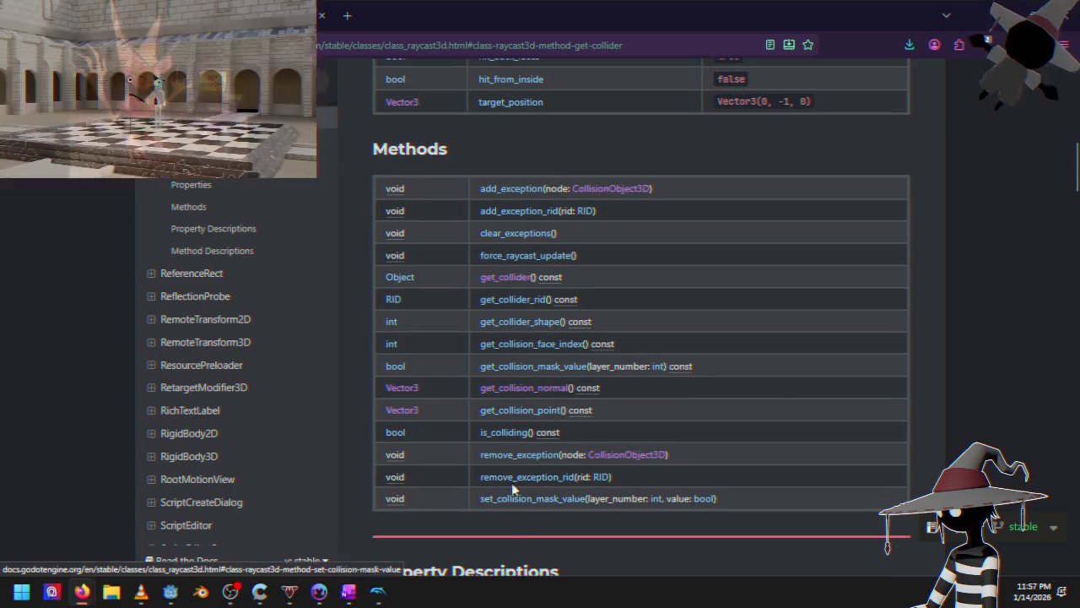
Read set_collision_mask_value, then jump to the get_collision_mask_value description
{"action": "left_click", "coordinate": [514, 499]}
{"action": "scroll", "coordinate": [563, 270], "scroll_direction": "up", "scroll_amount": 2}
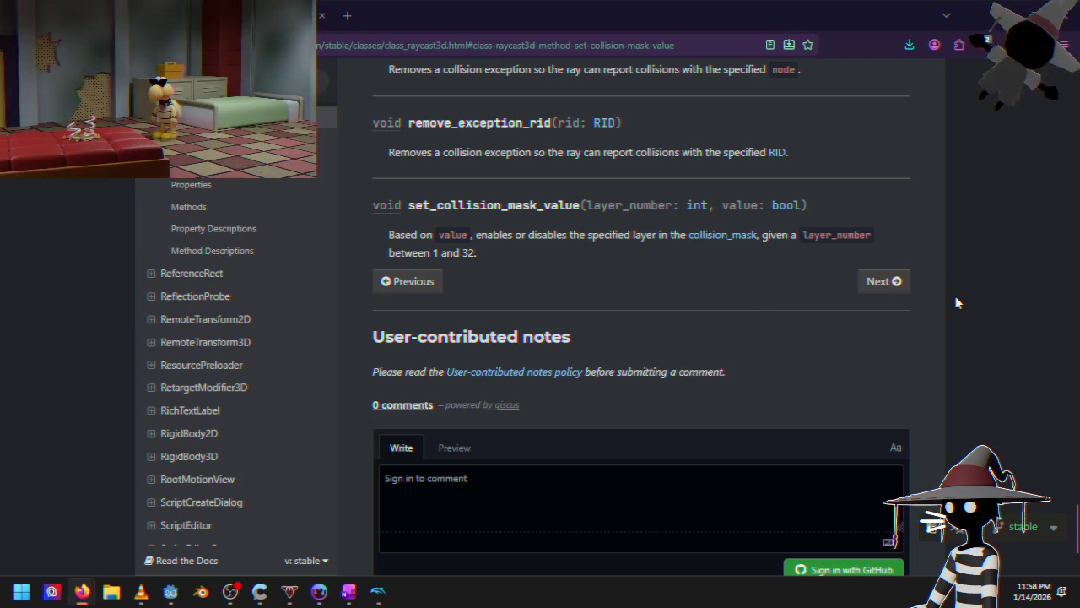
{"action": "scroll", "coordinate": [856, 343], "scroll_direction": "up", "scroll_amount": 10}
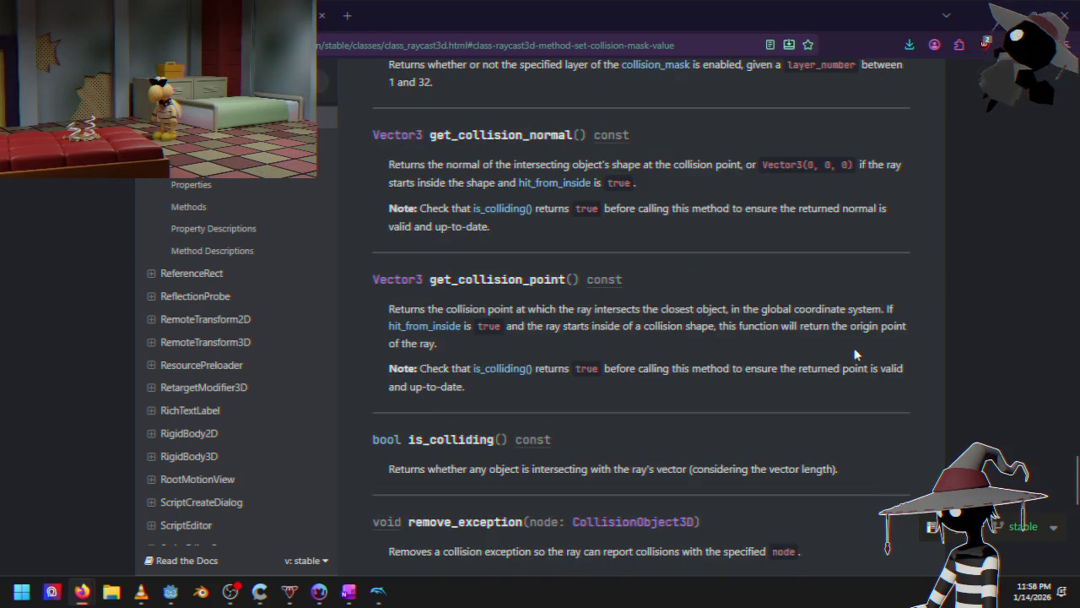
{"action": "scroll", "coordinate": [853, 357], "scroll_direction": "up", "scroll_amount": 15}
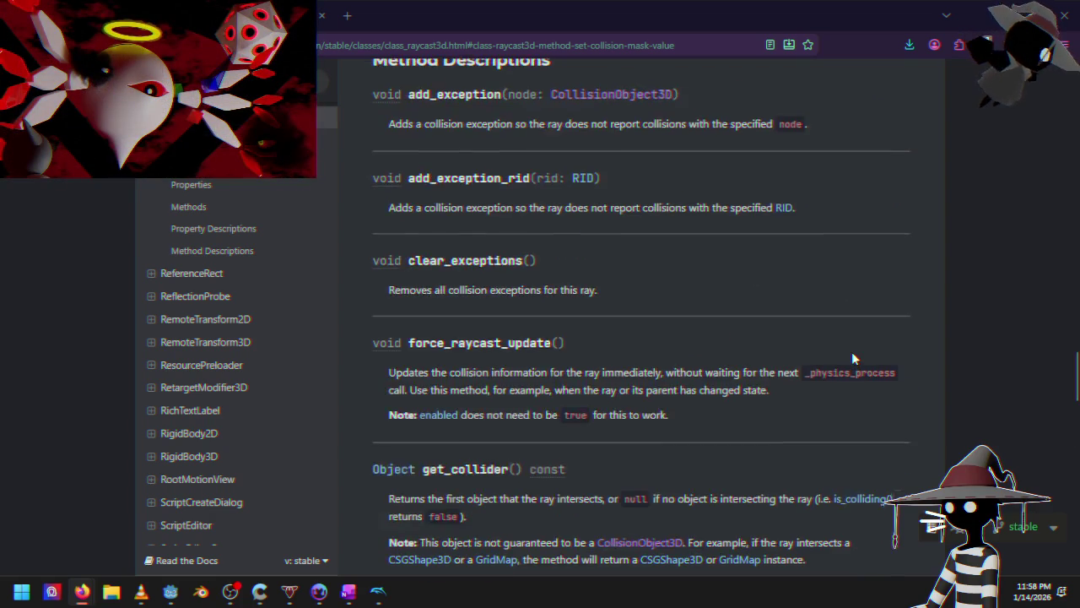
{"action": "scroll", "coordinate": [848, 410], "scroll_direction": "up", "scroll_amount": 12}
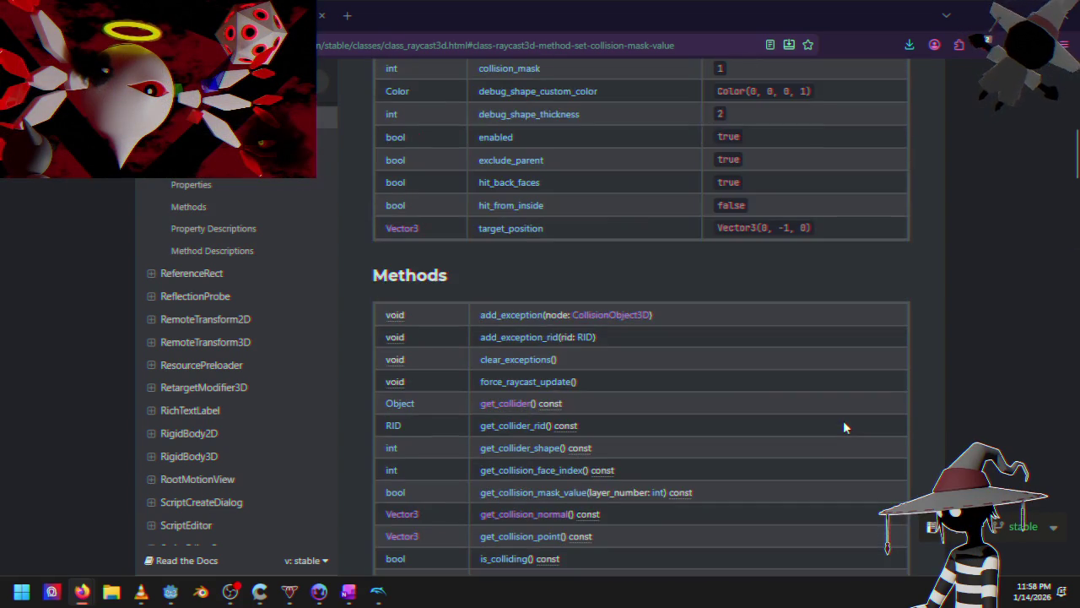
{"action": "scroll", "coordinate": [680, 410], "scroll_direction": "down", "scroll_amount": 2}
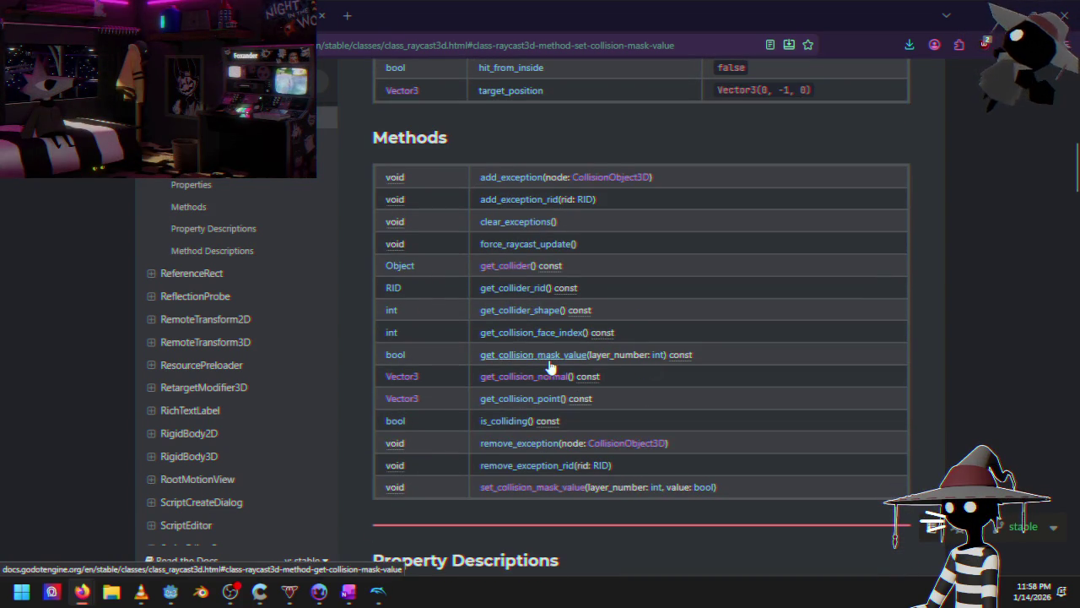
{"action": "left_click", "coordinate": [506, 355]}
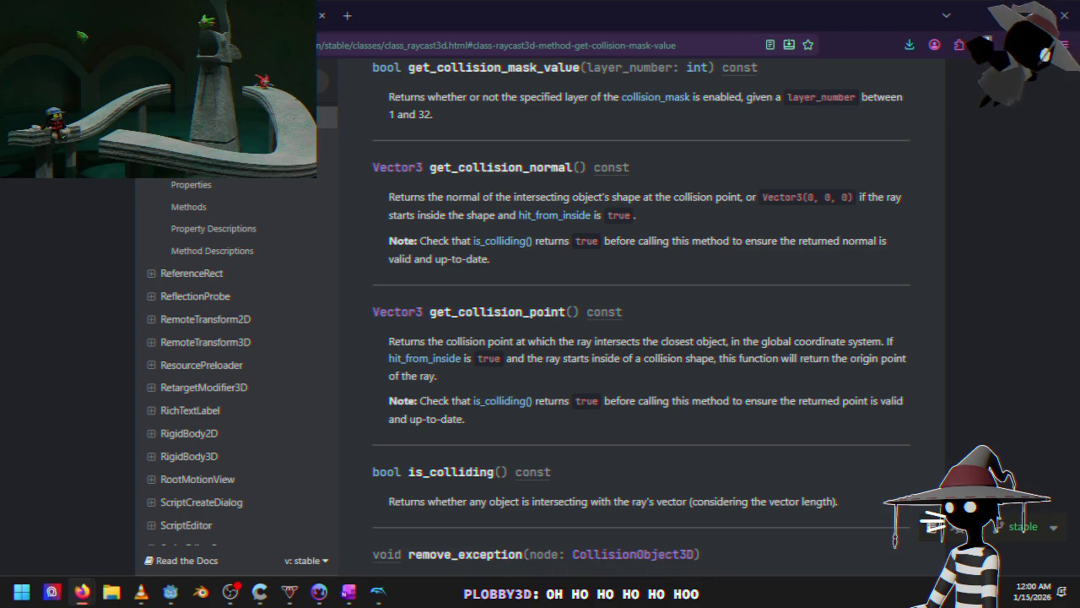
Switch back to Cruiser.gd in the Godot script editor
{"action": "key", "text": "alt+Tab"}
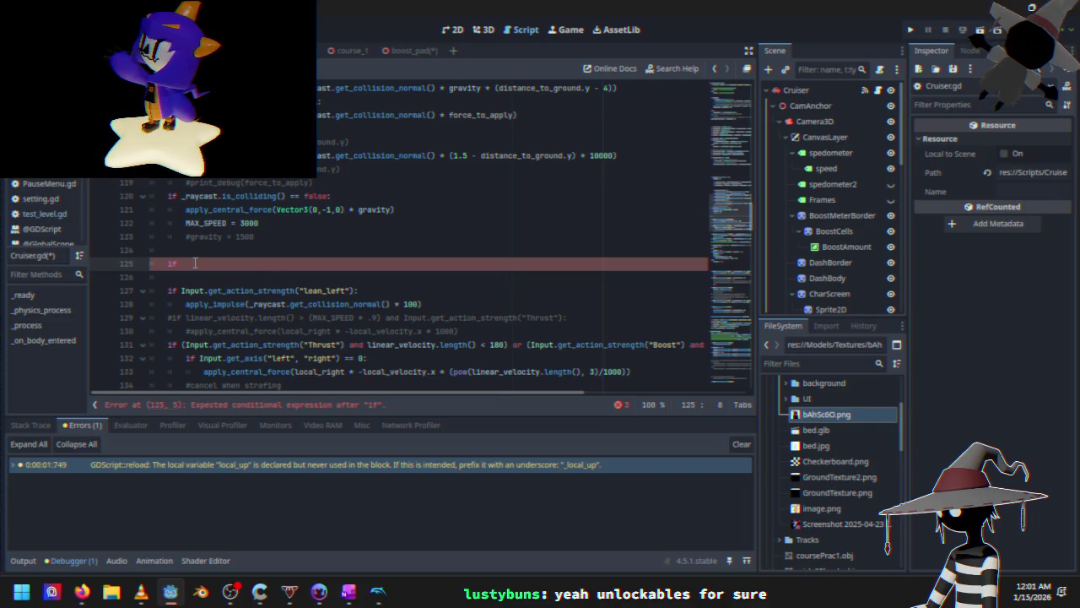
Replace the bare 'if' on line 125 with an unfinished print_debug(_raycast. call
{"action": "key", "text": "BackSpace"}
{"action": "key", "text": "BackSpace"}
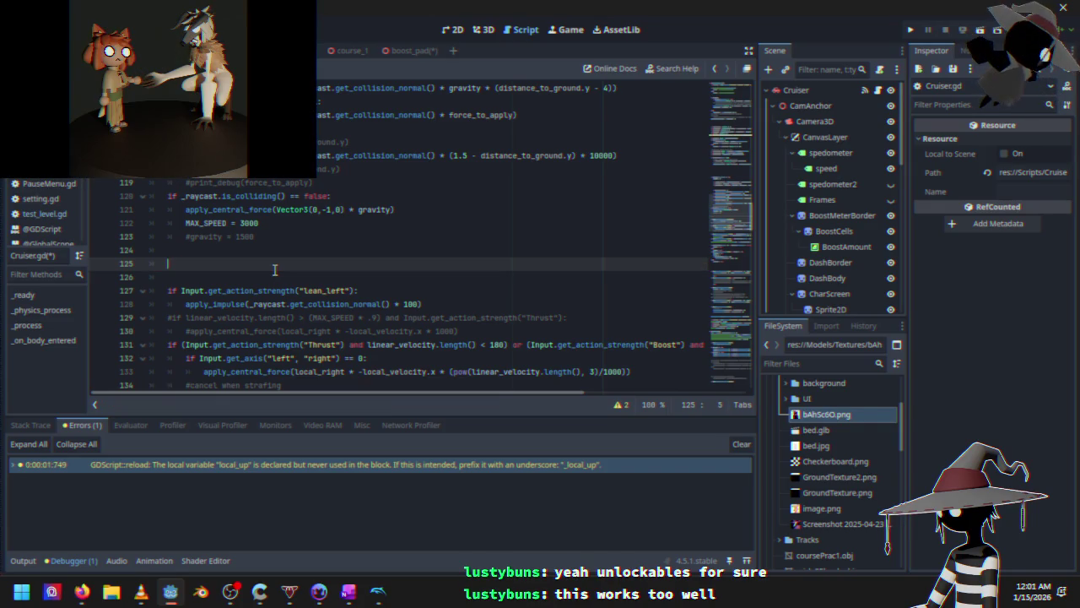
{"action": "type", "text": "print"}
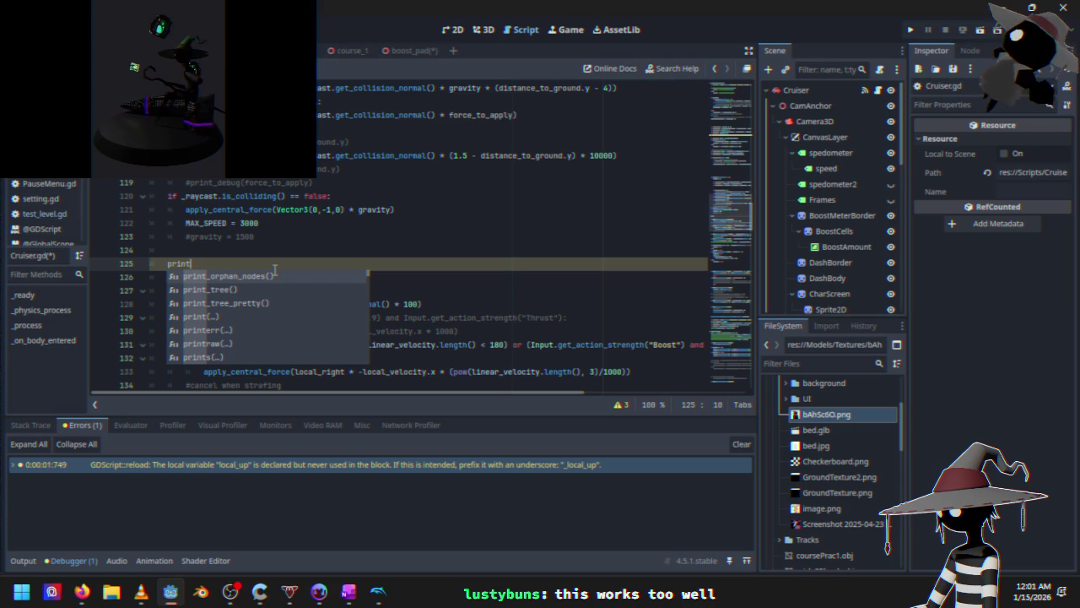
{"action": "type", "text": "_debug("}
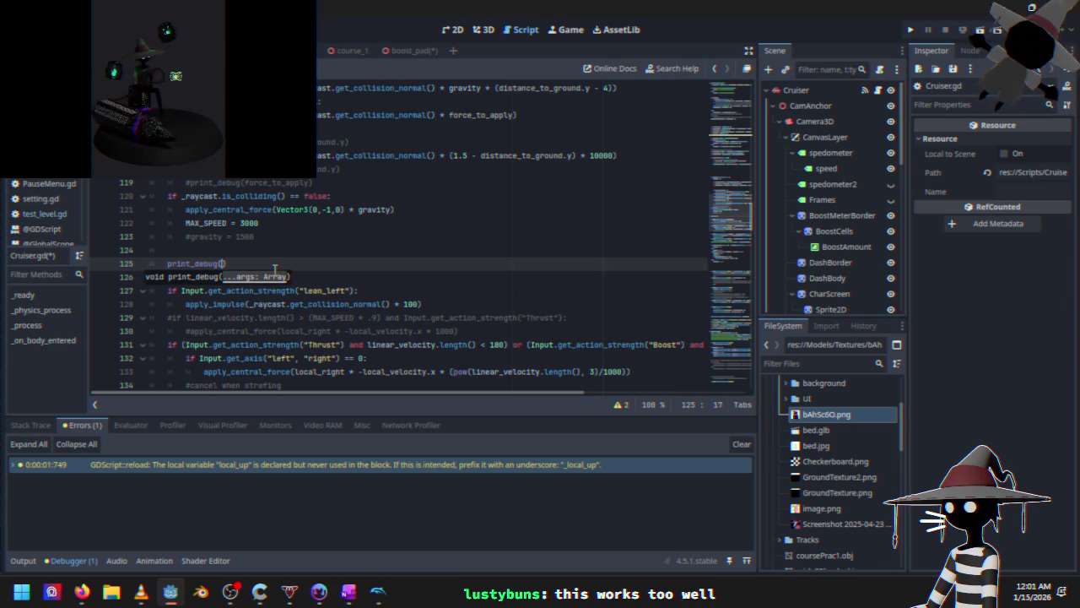
{"action": "type", "text": "_raycast"}
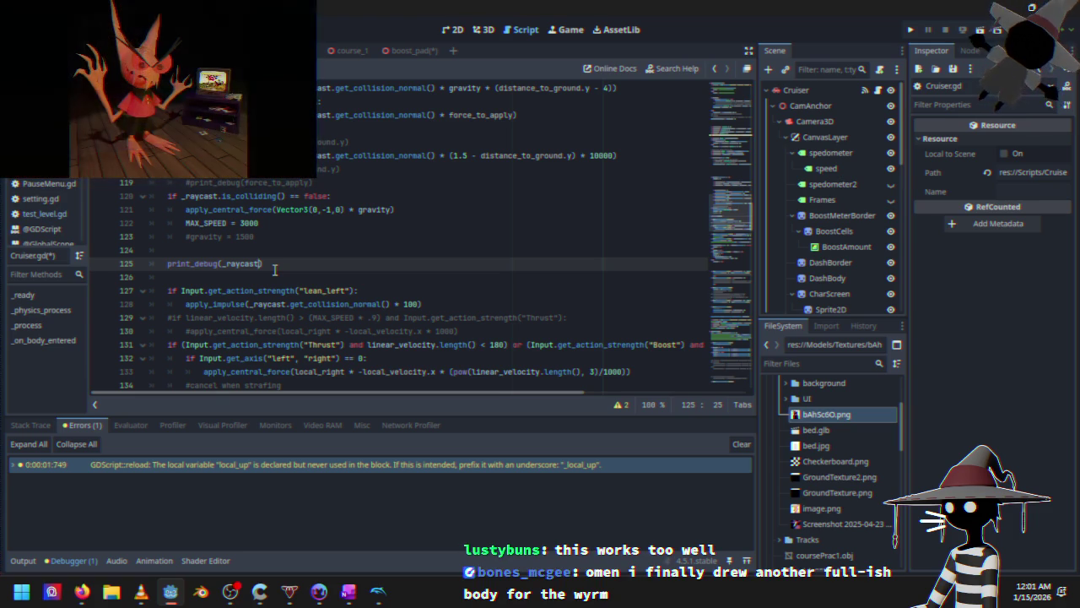
{"action": "type", "text": "."}
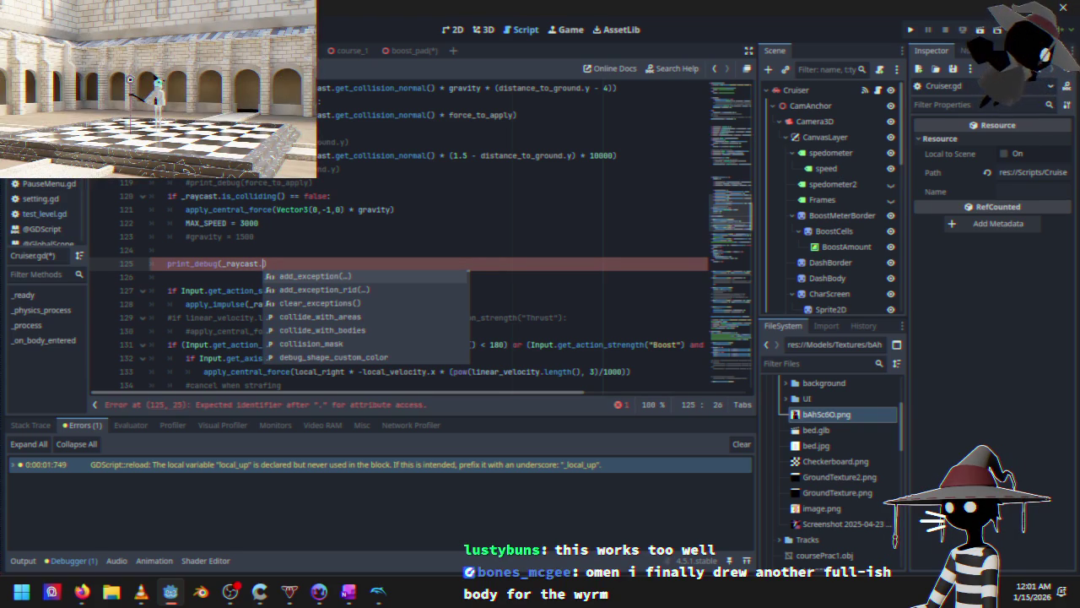
{"action": "key", "text": "alt+Tab"}
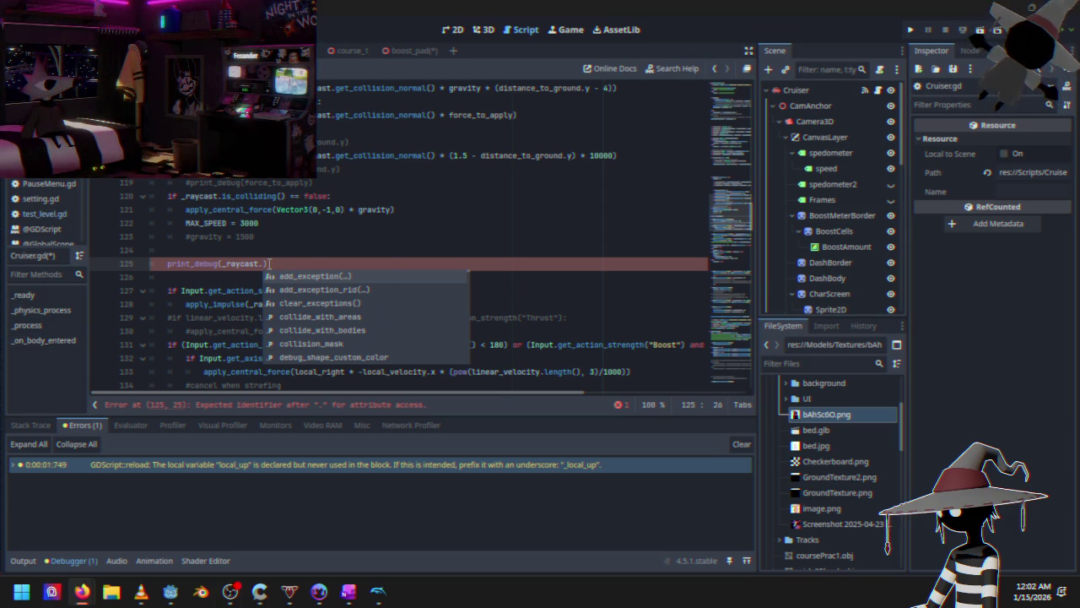
{"action": "left_click", "coordinate": [256, 267]}
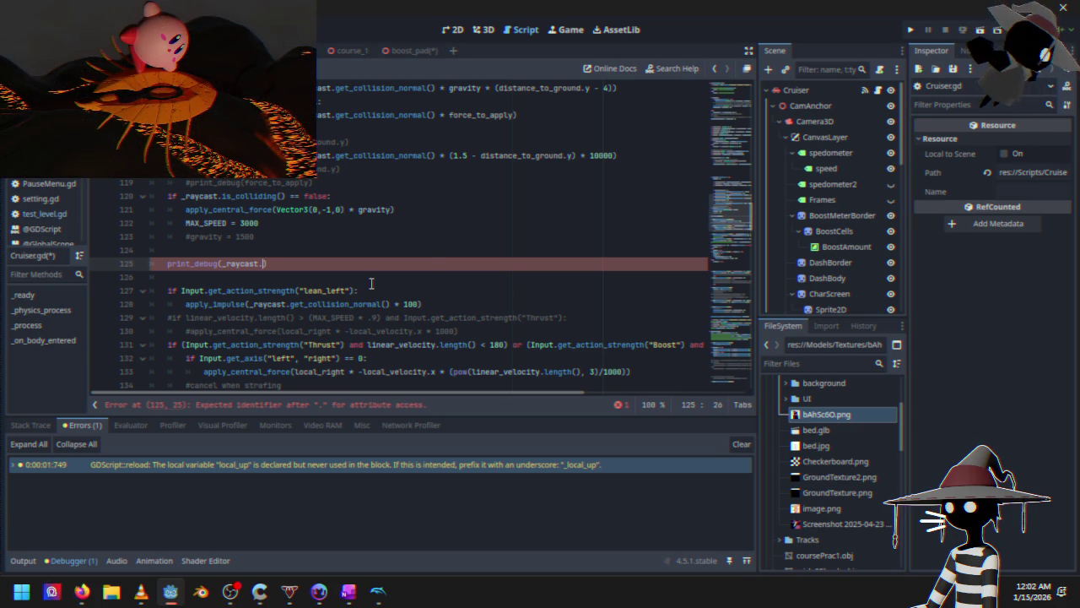
Complete line 125 as print_debug(_raycast.get_collision_mask_value()) via autocomplete, then cycle scene tabs
{"action": "mouse_move", "coordinate": [85, 595]}
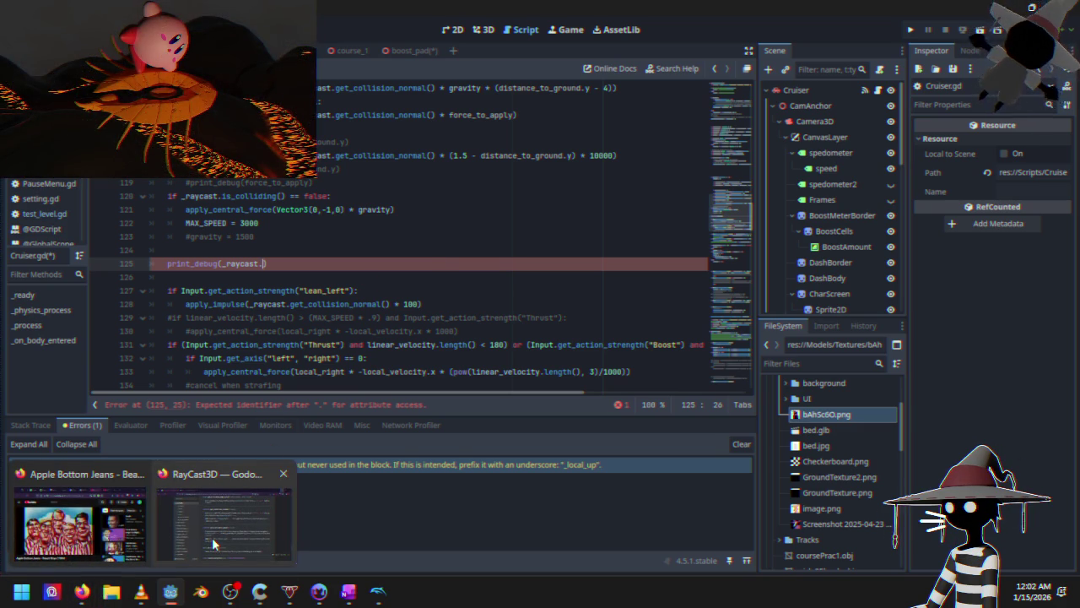
{"action": "left_click", "coordinate": [211, 538]}
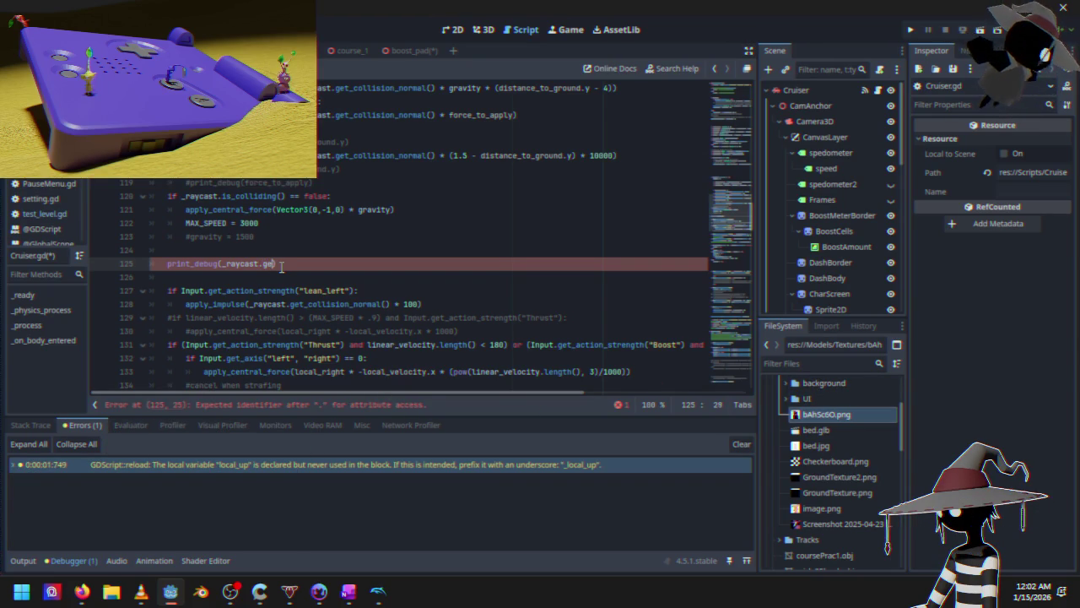
{"action": "type", "text": "get"}
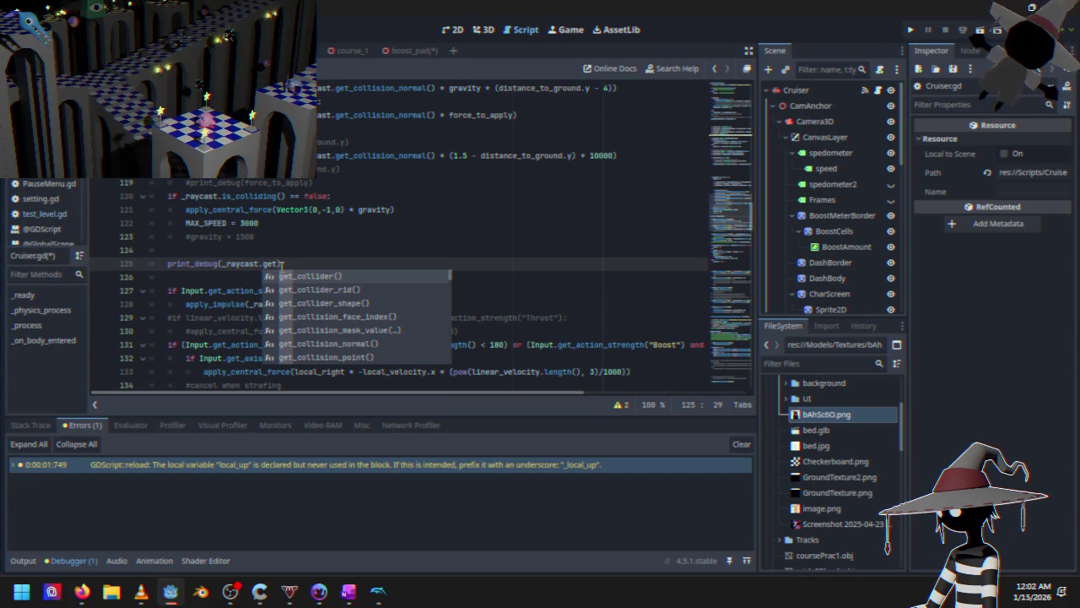
{"action": "key", "text": "Down"}
{"action": "key", "text": "Down"}
{"action": "key", "text": "Down"}
{"action": "key", "text": "Return"}
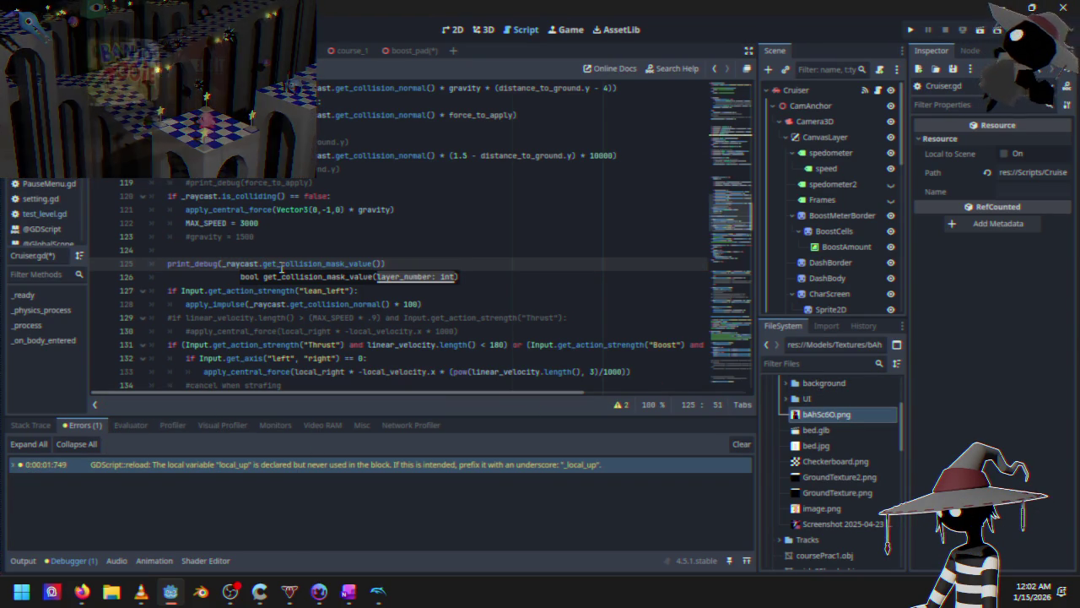
{"action": "left_click", "coordinate": [403, 52]}
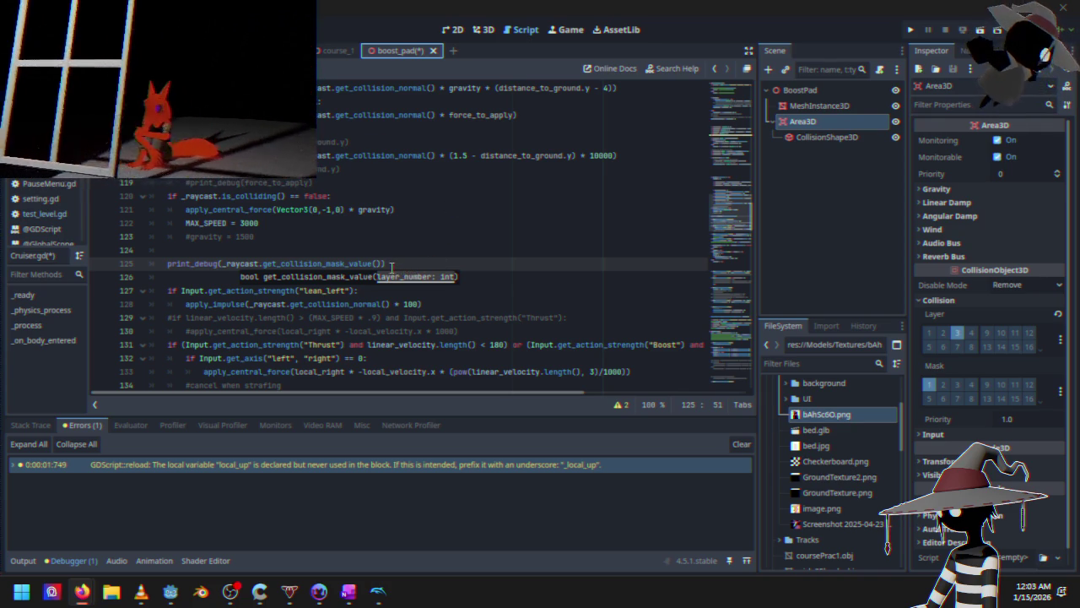
{"action": "type", "text": "))"}
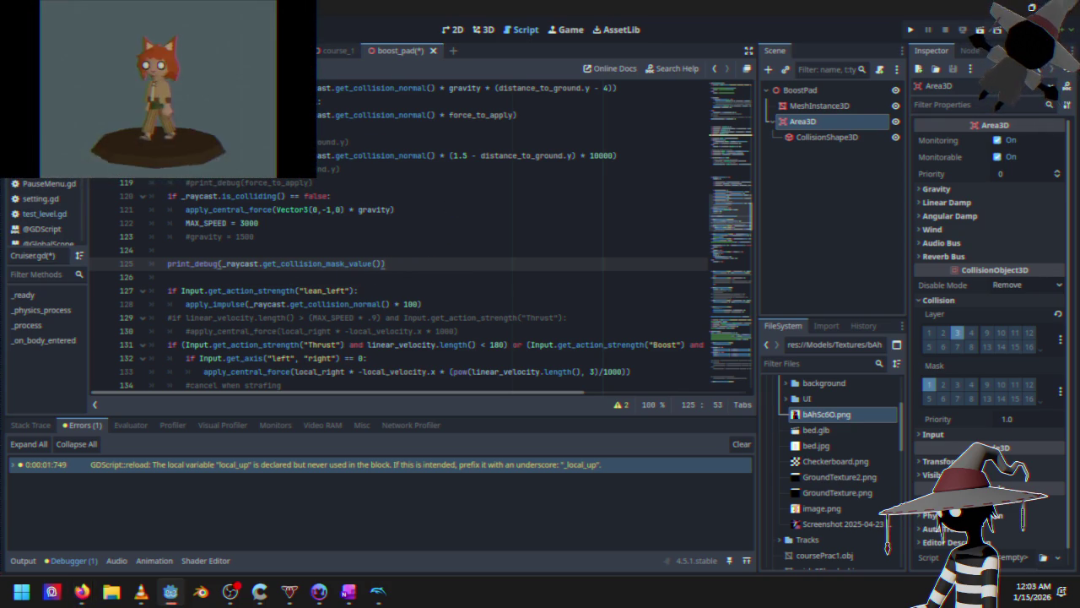
{"action": "key", "text": "ctrl+Tab"}
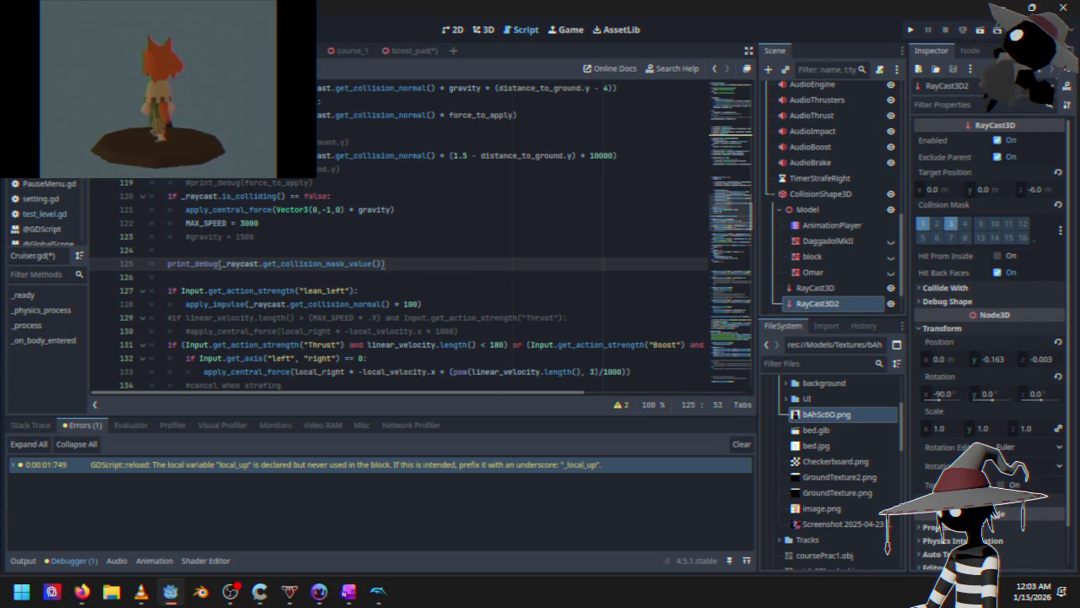
{"action": "key", "text": "ctrl+Tab"}
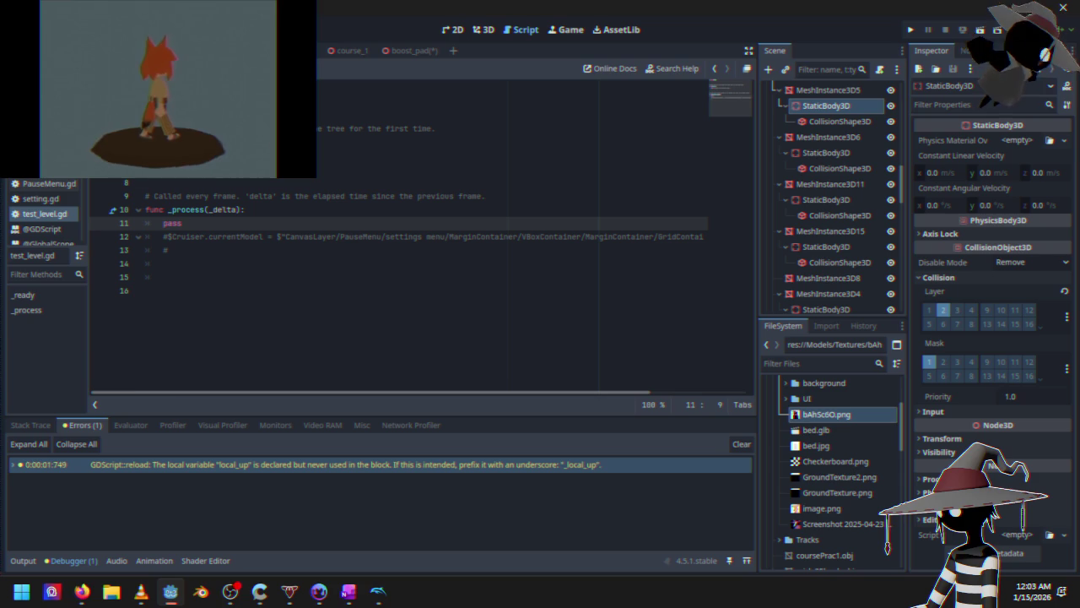
Save the boost_pad scene with Ctrl+S
{"action": "key", "text": "ctrl+Tab"}
{"action": "key", "text": "ctrl+Tab"}
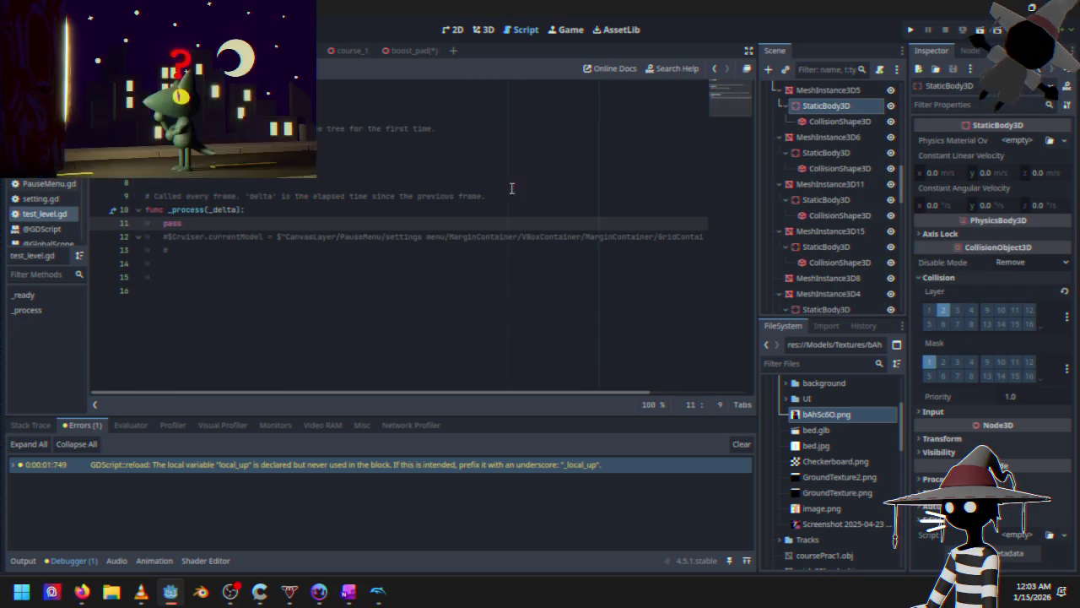
{"action": "left_click", "coordinate": [414, 51]}
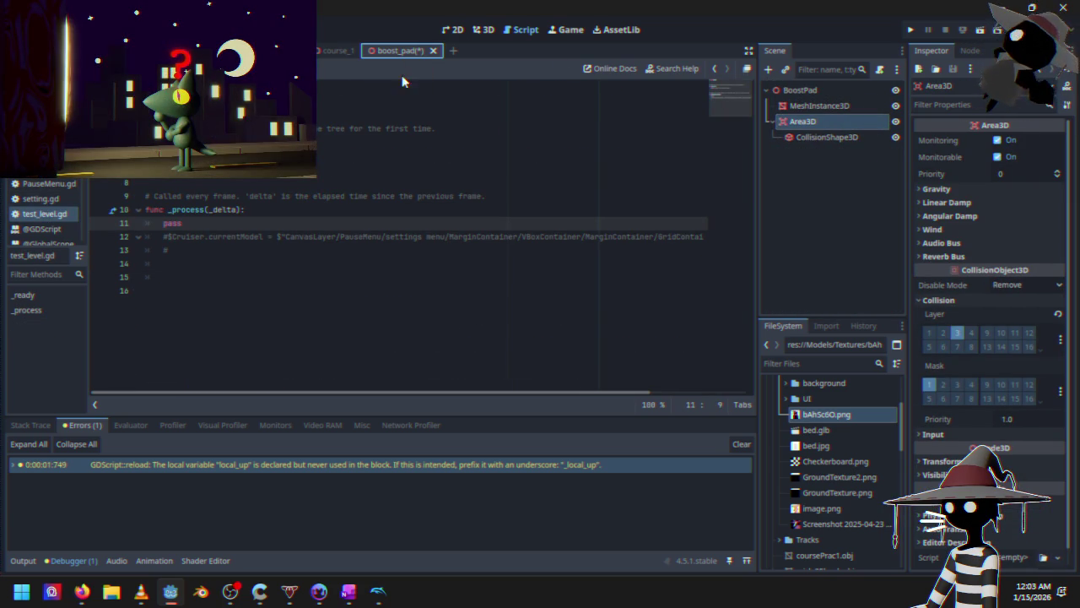
{"action": "key", "text": "ctrl+s"}
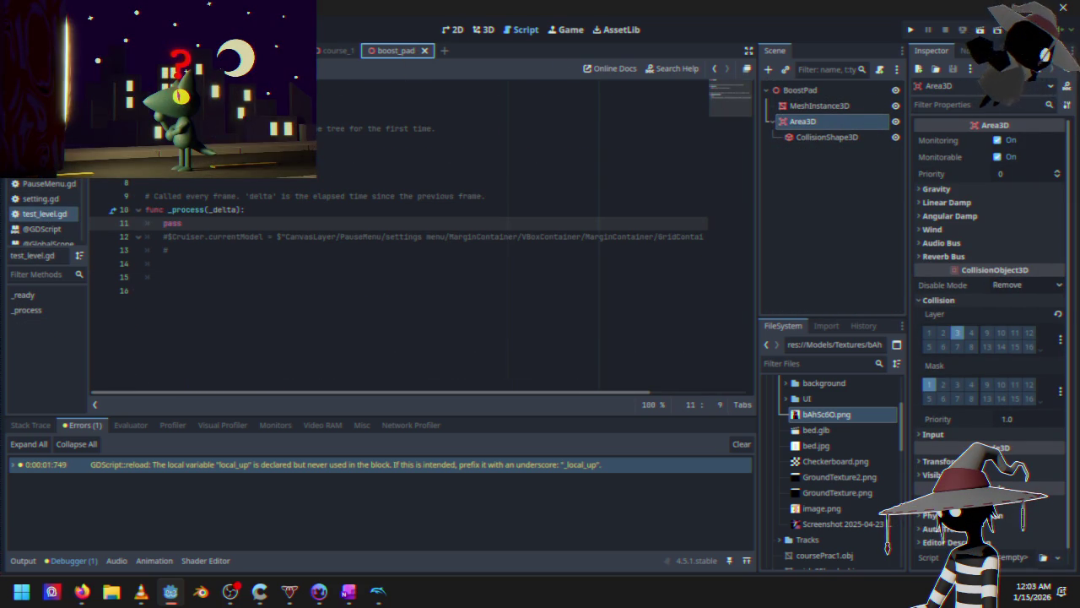
{"action": "key", "text": "ctrl+Tab"}
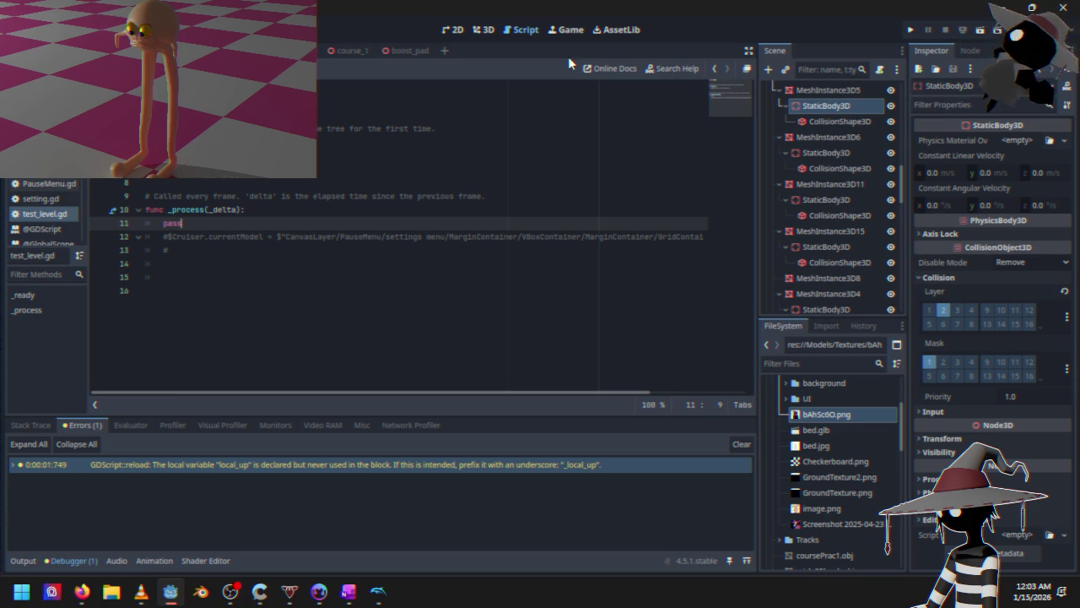
In the test level, collapse Terrain and choose Add Child Node on Road
{"action": "scroll", "coordinate": [824, 132], "scroll_direction": "up", "scroll_amount": 10}
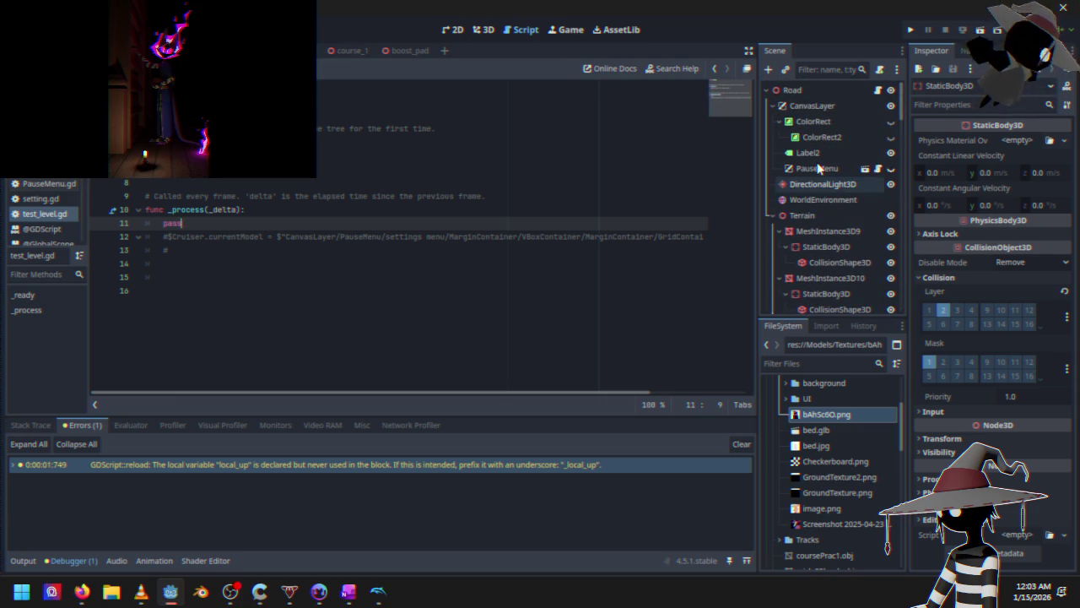
{"action": "left_click", "coordinate": [772, 216]}
{"action": "left_click", "coordinate": [808, 93]}
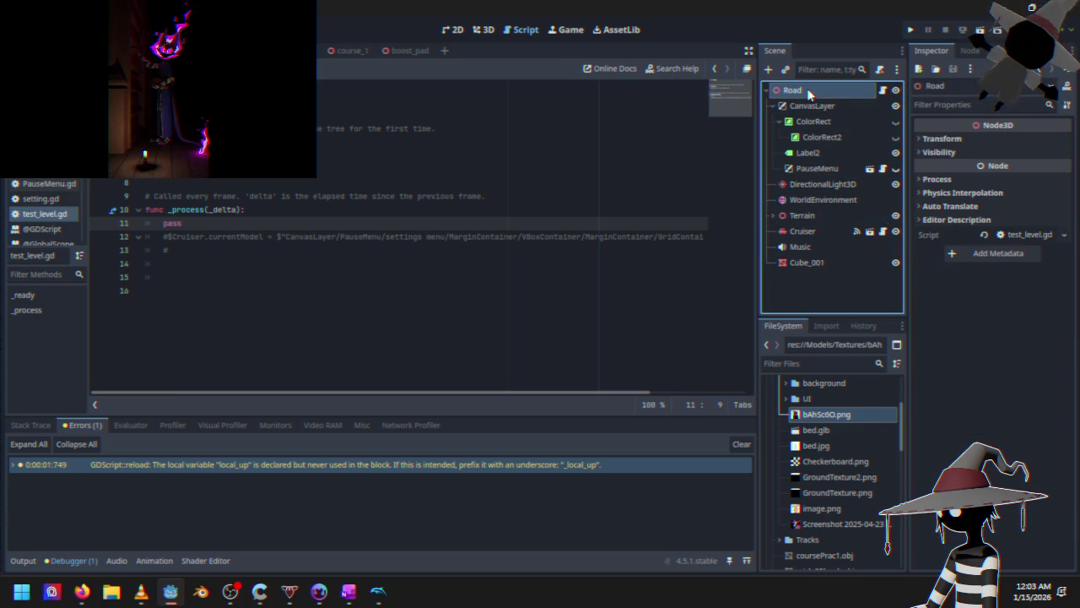
{"action": "right_click", "coordinate": [808, 93]}
{"action": "left_click", "coordinate": [845, 118]}
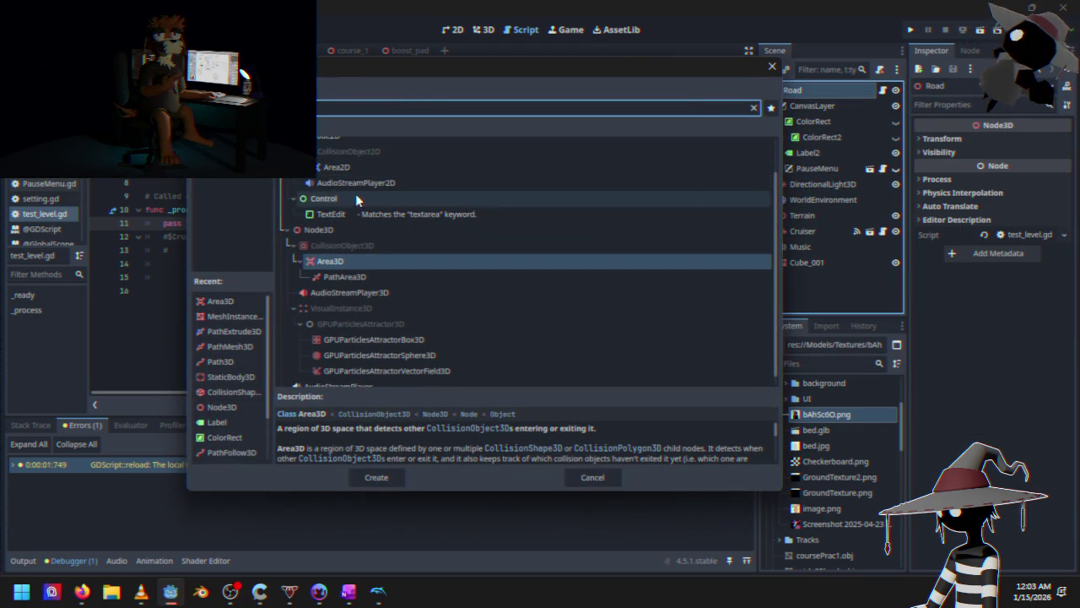
Cancel Create New Node and instance boost_pad.tscn under Road via Instantiate Child Scene
{"action": "left_click", "coordinate": [592, 477]}
{"action": "right_click", "coordinate": [815, 90]}
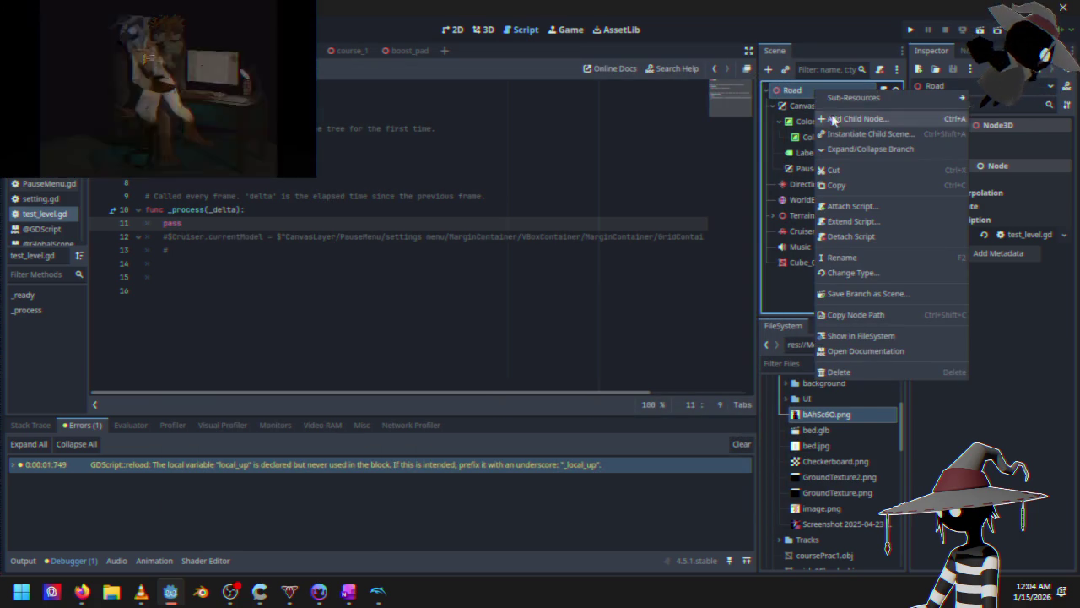
{"action": "left_click", "coordinate": [859, 133]}
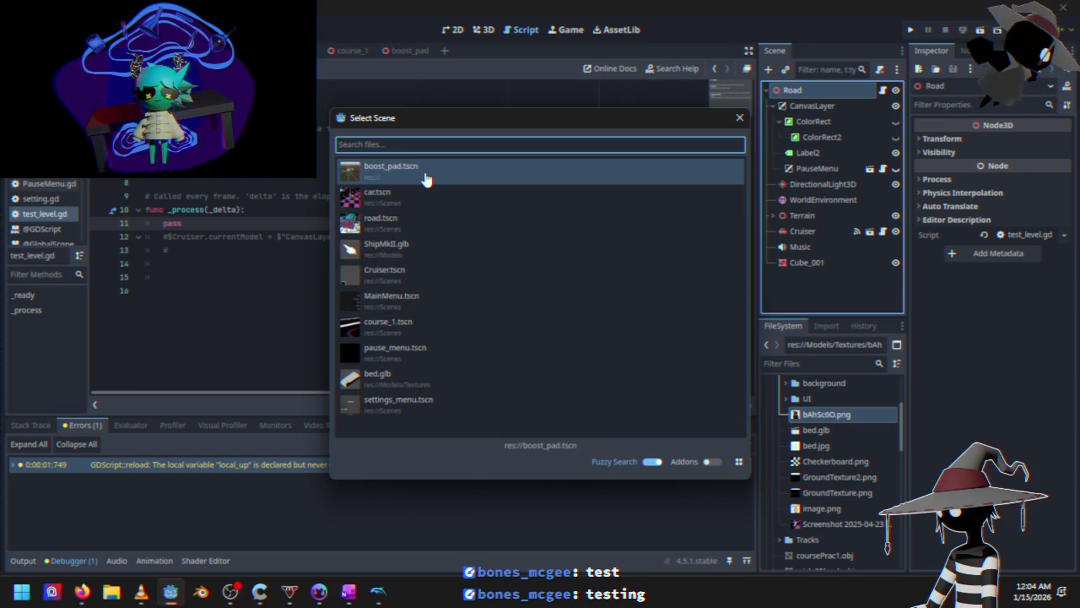
{"action": "left_click", "coordinate": [426, 177]}
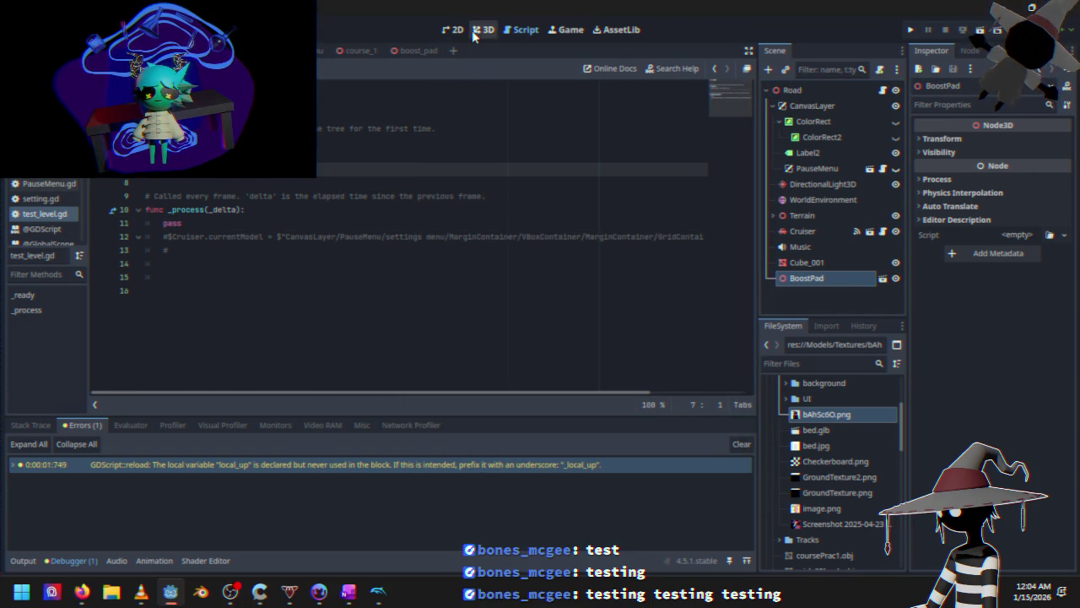
In the 3D view, bring the BoostPad on the track into view, then save and launch the game
{"action": "left_click", "coordinate": [483, 29]}
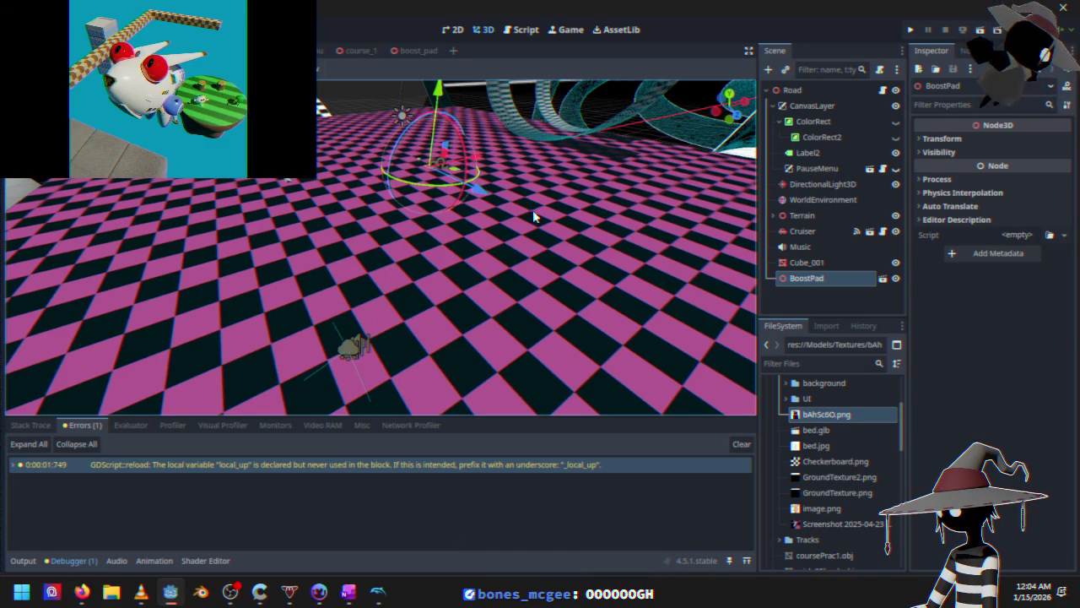
{"action": "mouse_move", "coordinate": [439, 233]}
{"action": "left_mouse_down"}
{"action": "mouse_move", "coordinate": [447, 279]}
{"action": "mouse_move", "coordinate": [516, 328]}
{"action": "mouse_move", "coordinate": [445, 294]}
{"action": "mouse_move", "coordinate": [371, 285]}
{"action": "mouse_move", "coordinate": [241, 243]}
{"action": "mouse_move", "coordinate": [307, 250]}
{"action": "mouse_move", "coordinate": [380, 238]}
{"action": "mouse_move", "coordinate": [394, 257]}
{"action": "mouse_move", "coordinate": [384, 173]}
{"action": "left_mouse_up"}
{"action": "left_click", "coordinate": [909, 32]}
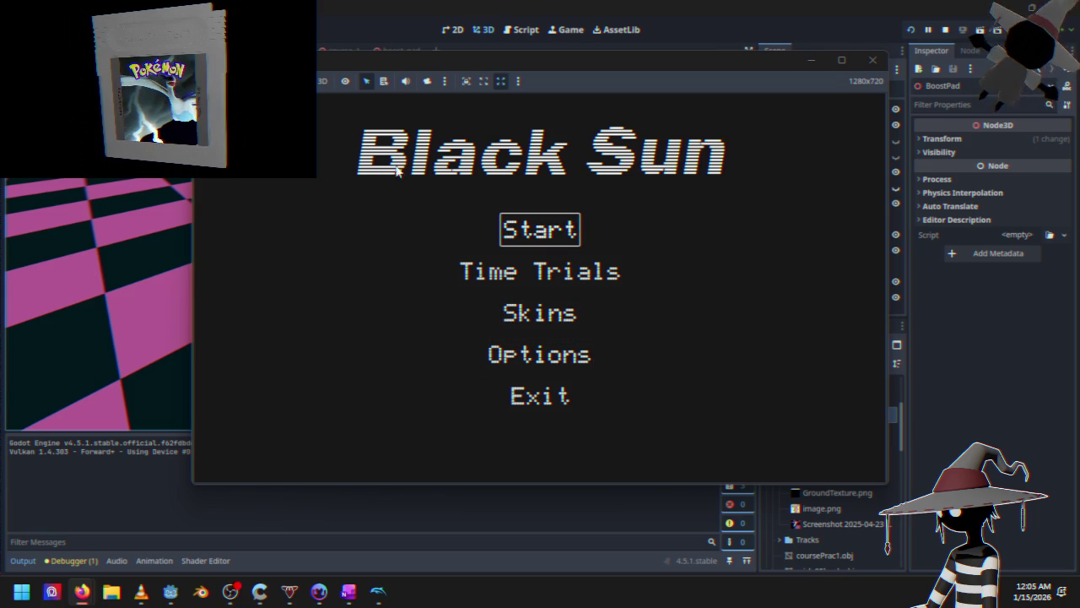
Start the race, hit the get_collision_mask_value error at Cruiser.gd line 125, and close the game
{"action": "left_click", "coordinate": [540, 239]}
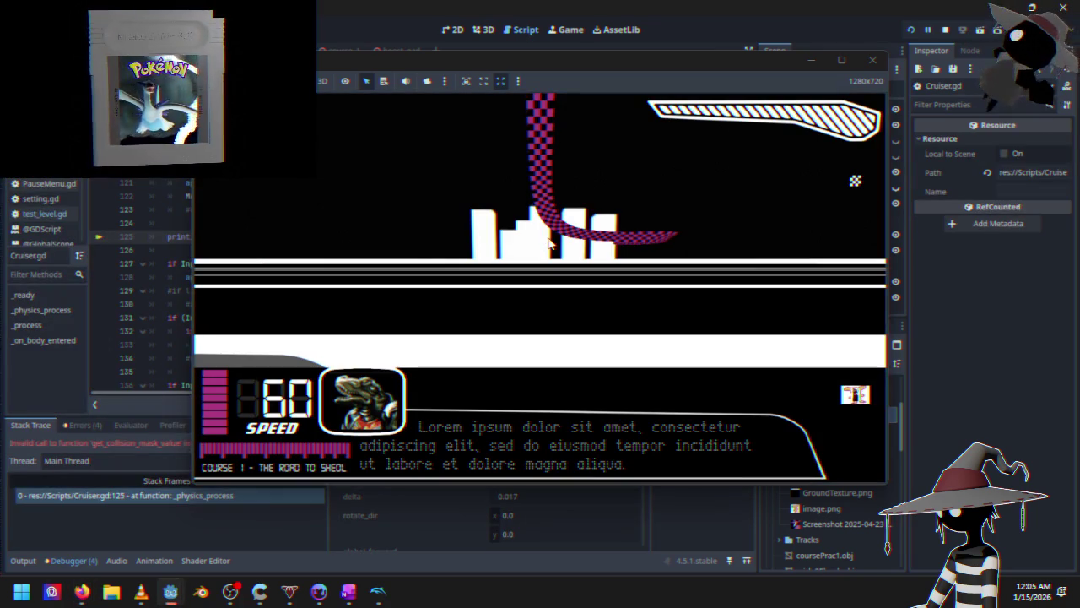
{"action": "mouse_move", "coordinate": [727, 59]}
{"action": "left_mouse_down"}
{"action": "mouse_move", "coordinate": [896, 86]}
{"action": "mouse_move", "coordinate": [867, 81]}
{"action": "mouse_move", "coordinate": [924, 76]}
{"action": "mouse_move", "coordinate": [775, 60]}
{"action": "left_mouse_up"}
{"action": "left_click", "coordinate": [920, 60]}
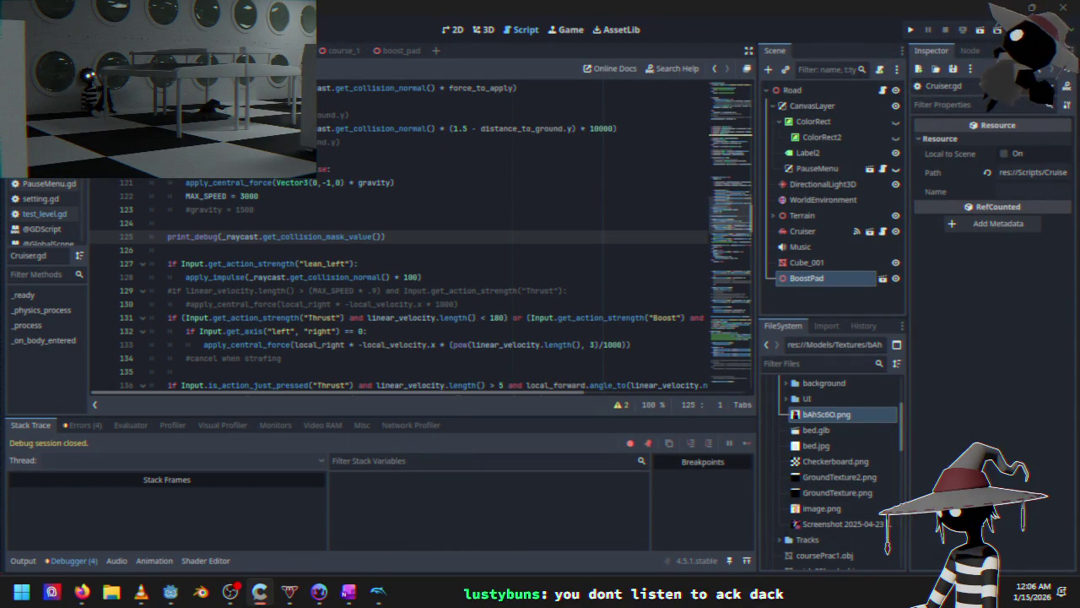
Switch to the browser showing the RayCast3D get_collision_mask_value documentation
{"action": "key", "text": "alt+Tab"}
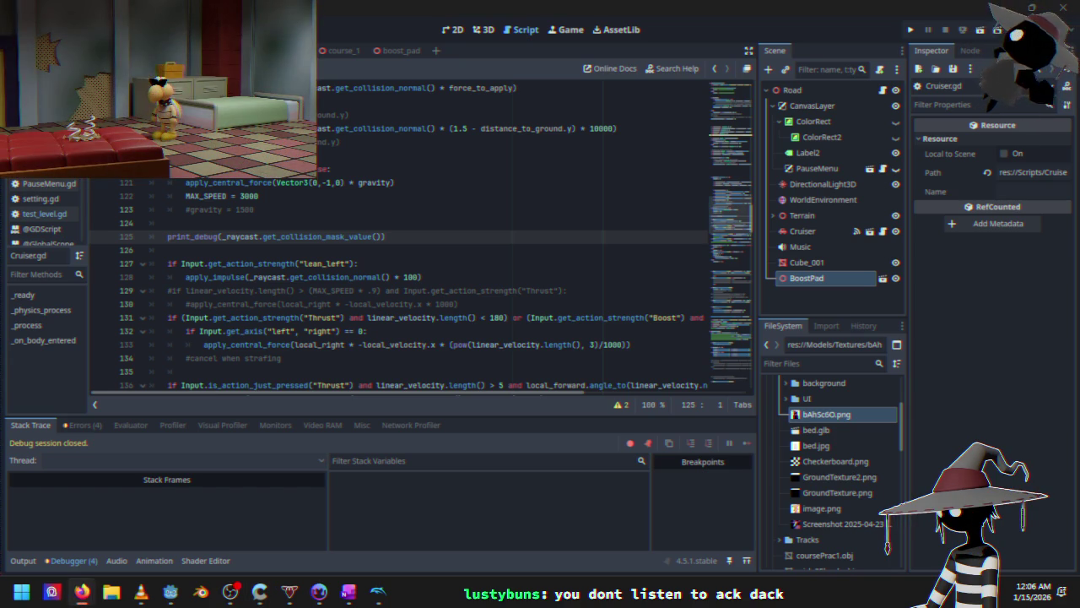
{"action": "key", "text": "alt+Tab"}
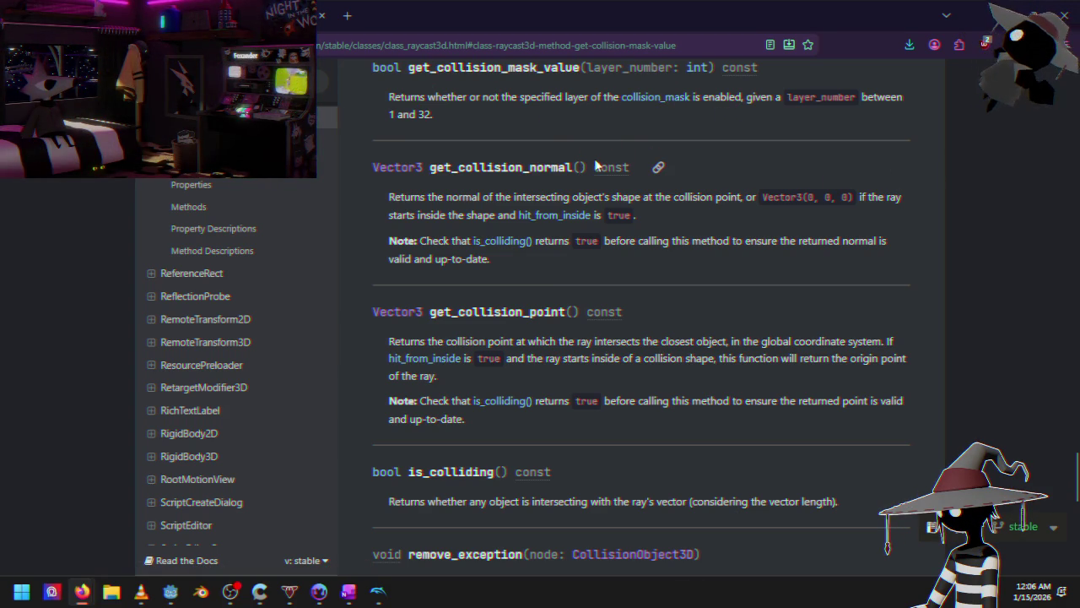
Scroll up the RayCast3D page from the method descriptions to the collide_with_areas property
{"action": "scroll", "coordinate": [569, 291], "scroll_direction": "up", "scroll_amount": 5}
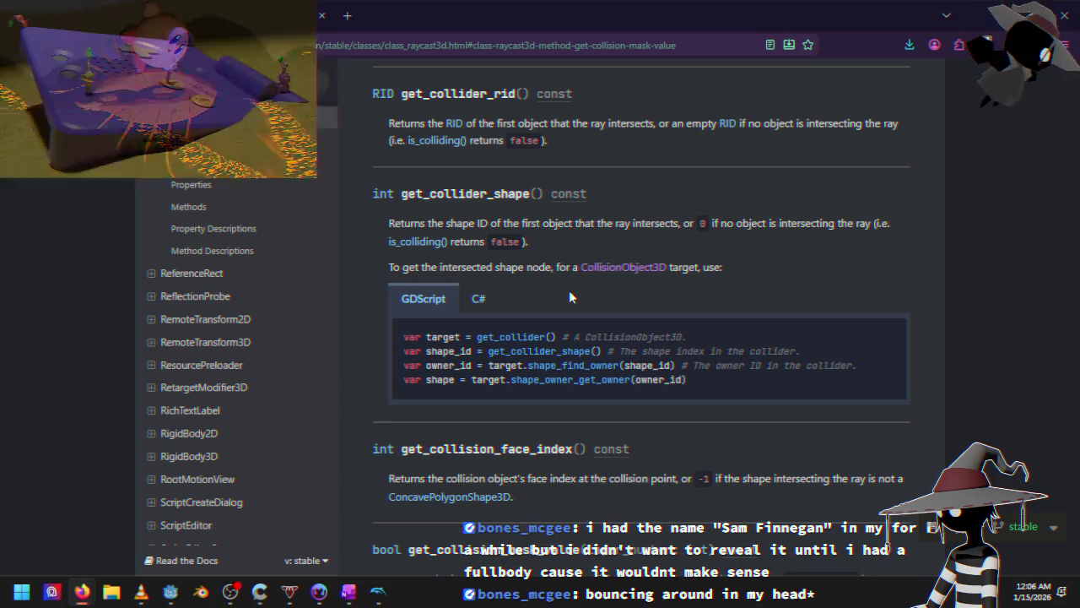
{"action": "scroll", "coordinate": [433, 275], "scroll_direction": "up", "scroll_amount": 5}
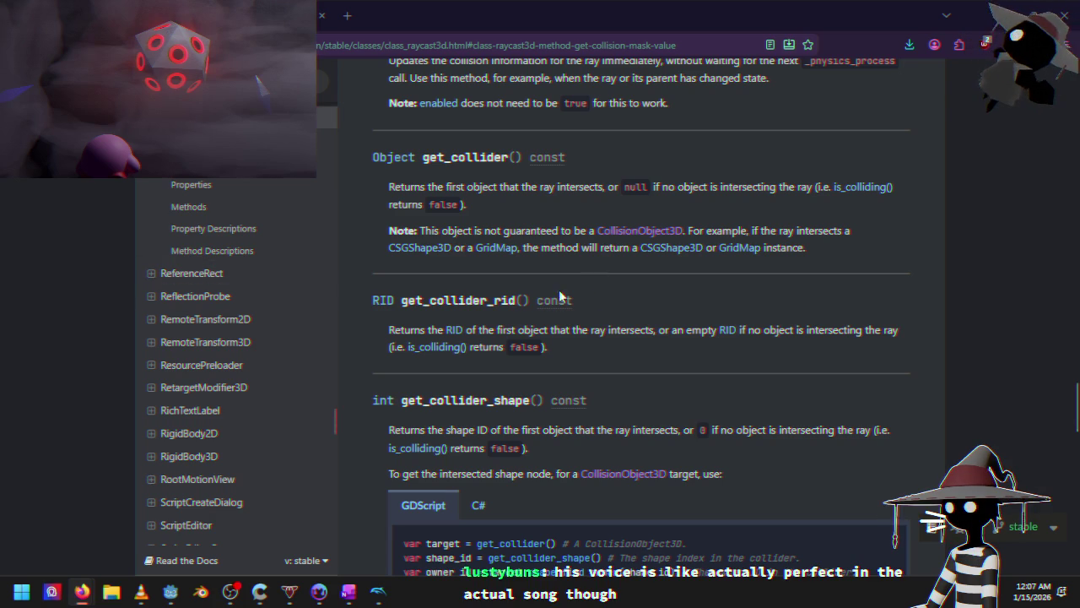
{"action": "scroll", "coordinate": [528, 306], "scroll_direction": "up", "scroll_amount": 5}
{"action": "scroll", "coordinate": [564, 336], "scroll_direction": "up", "scroll_amount": 10}
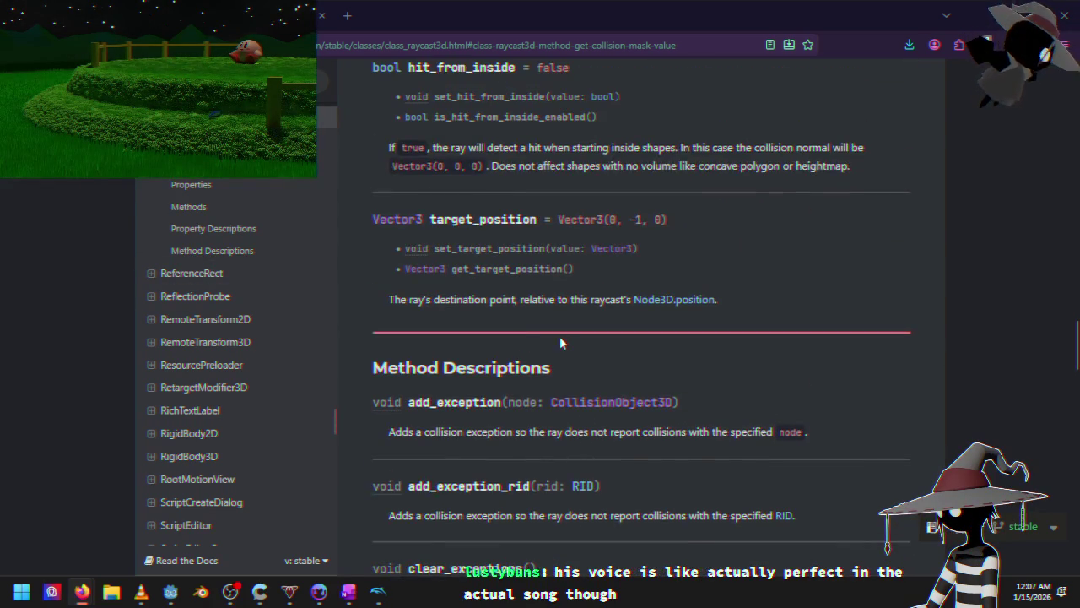
{"action": "scroll", "coordinate": [582, 346], "scroll_direction": "up", "scroll_amount": 10}
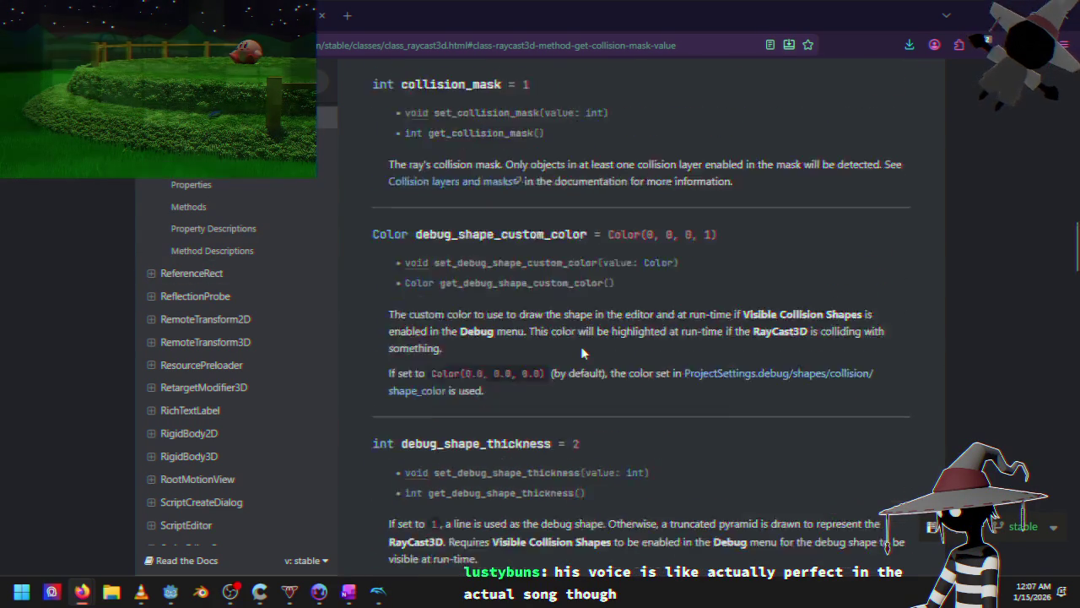
{"action": "scroll", "coordinate": [616, 350], "scroll_direction": "up", "scroll_amount": 1}
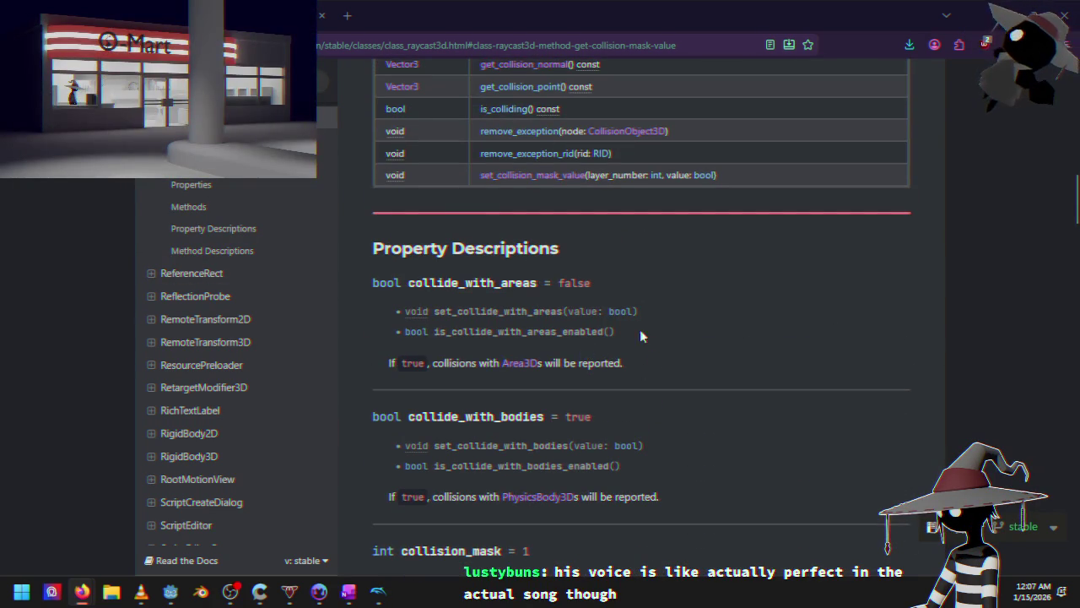
{"action": "scroll", "coordinate": [527, 323], "scroll_direction": "up", "scroll_amount": 3}
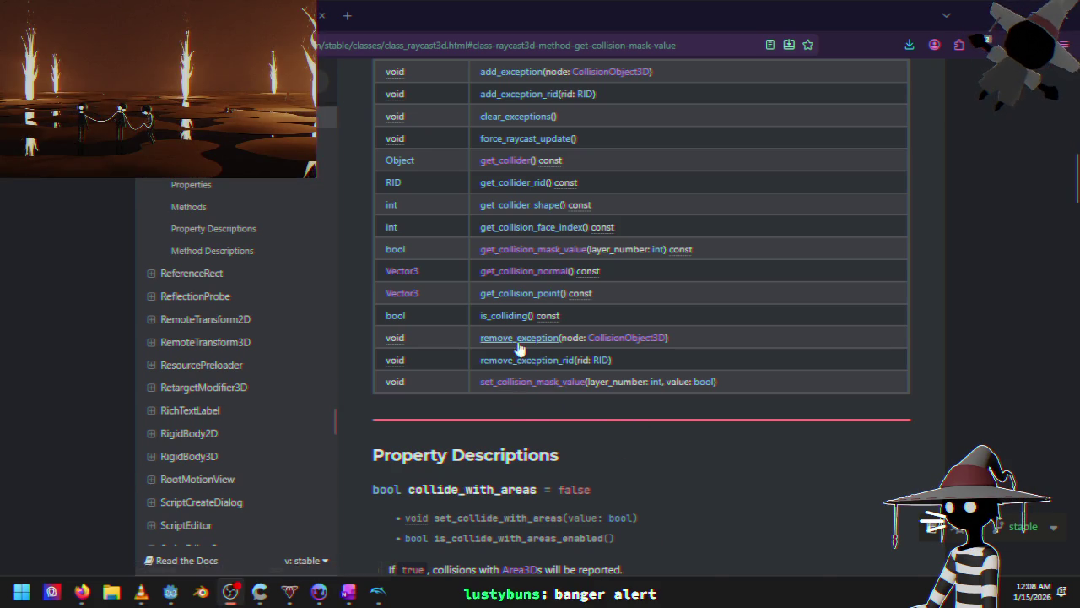
Scroll up until the RayCast3D Methods table with is_colliding() is visible
{"action": "scroll", "coordinate": [506, 363], "scroll_direction": "up", "scroll_amount": 1}
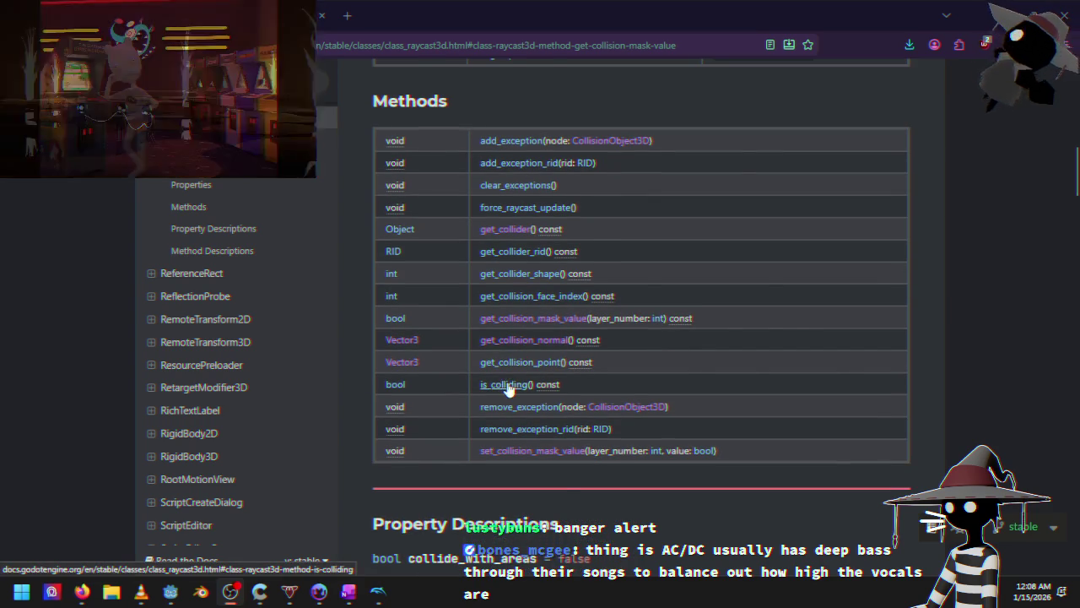
Jump to the is_colliding() method description, then scroll back up the page
{"action": "left_click", "coordinate": [509, 386]}
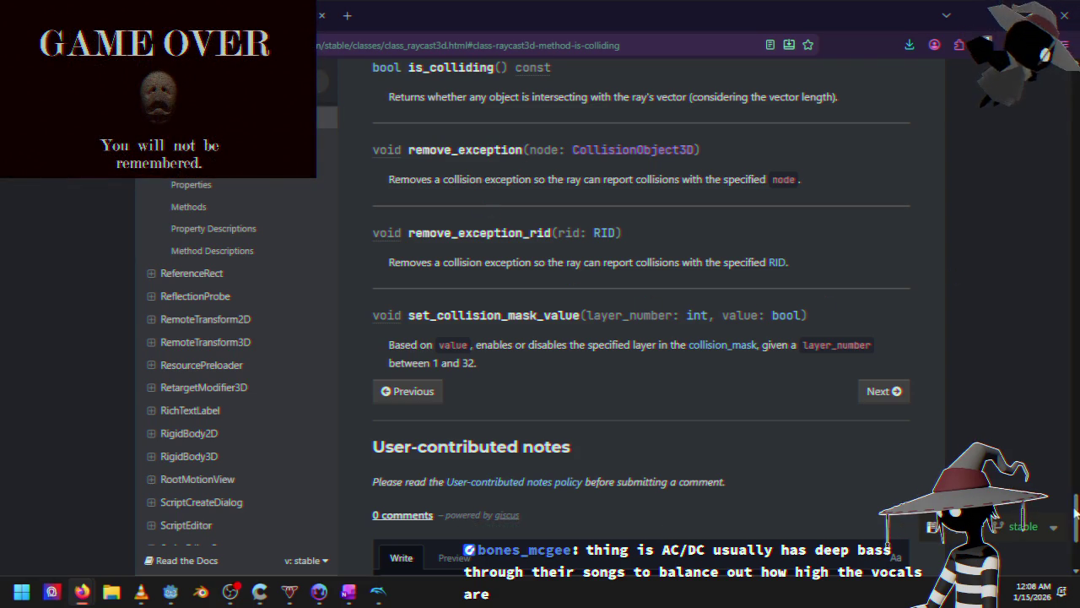
{"action": "scroll", "coordinate": [1064, 167], "scroll_direction": "up", "scroll_amount": 15}
{"action": "scroll", "coordinate": [1064, 167], "scroll_direction": "up", "scroll_amount": 10}
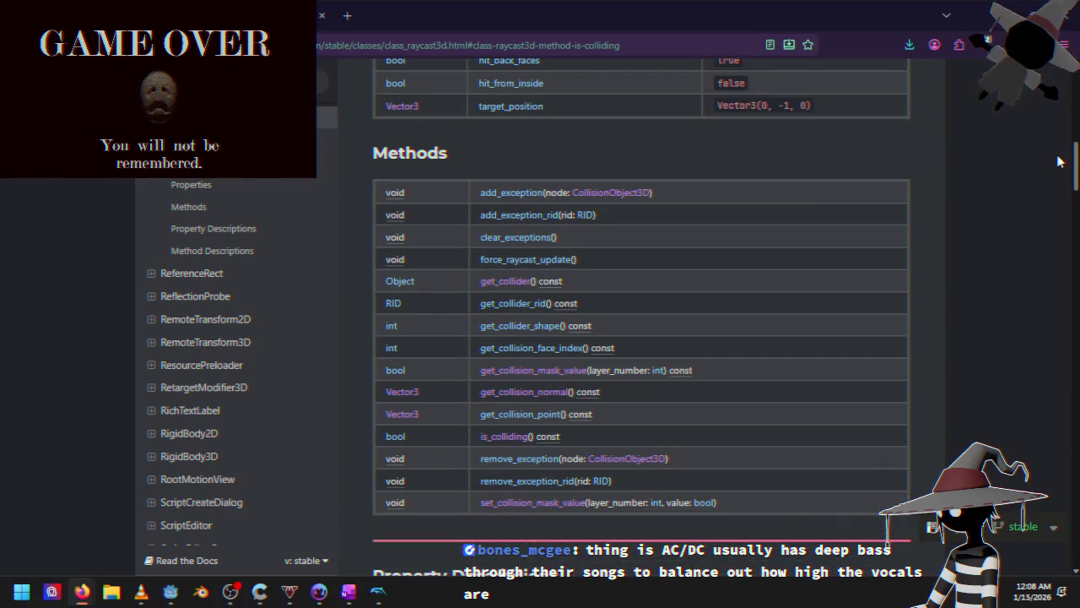
{"action": "scroll", "coordinate": [1065, 124], "scroll_direction": "up", "scroll_amount": 5}
Scroll down and jump to the get_collider_rid() method description
{"action": "scroll", "coordinate": [1067, 129], "scroll_direction": "down", "scroll_amount": 7}
{"action": "scroll", "coordinate": [1069, 133], "scroll_direction": "down", "scroll_amount": 1}
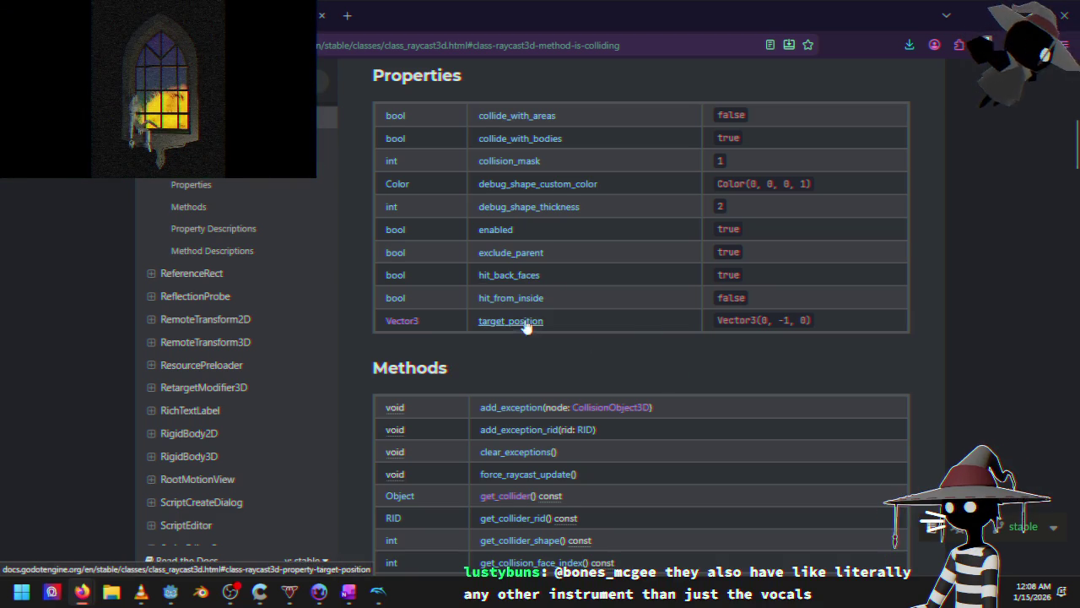
{"action": "scroll", "coordinate": [526, 320], "scroll_direction": "down", "scroll_amount": 4}
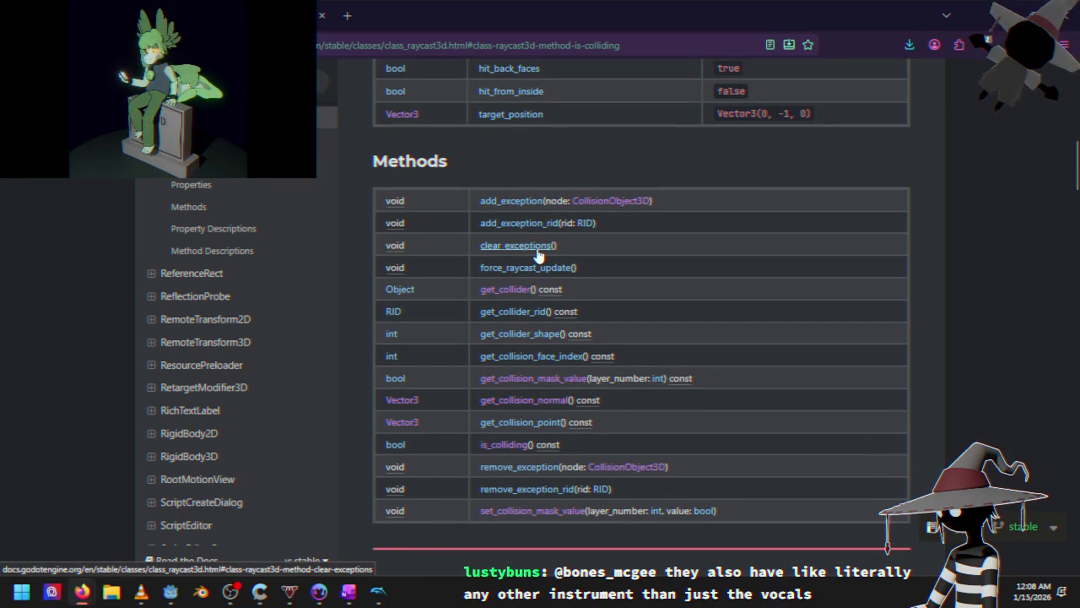
{"action": "left_click", "coordinate": [532, 315]}
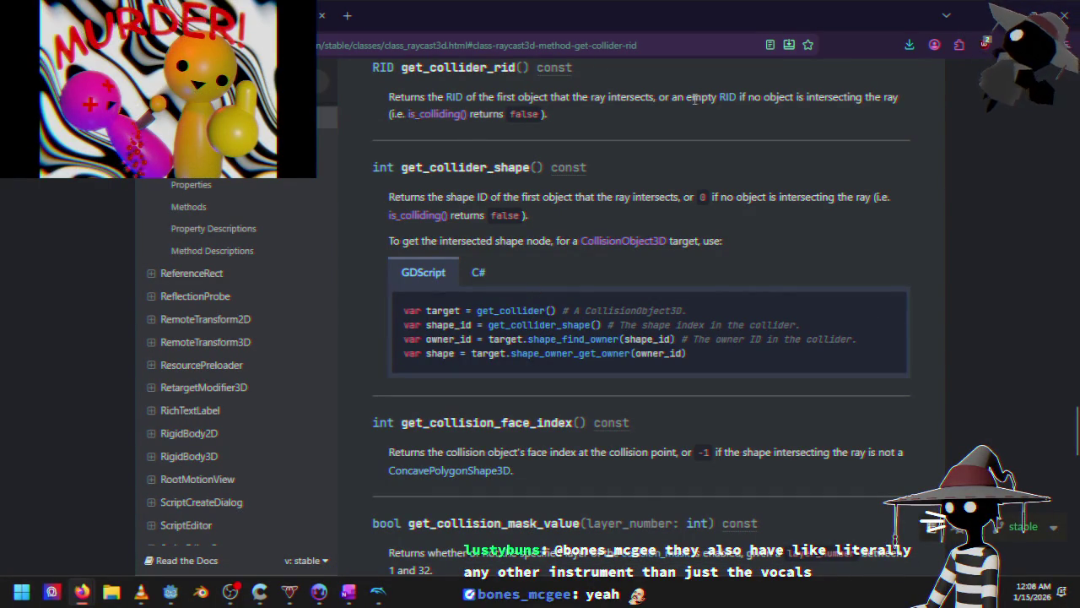
{"action": "left_click", "coordinate": [454, 98]}
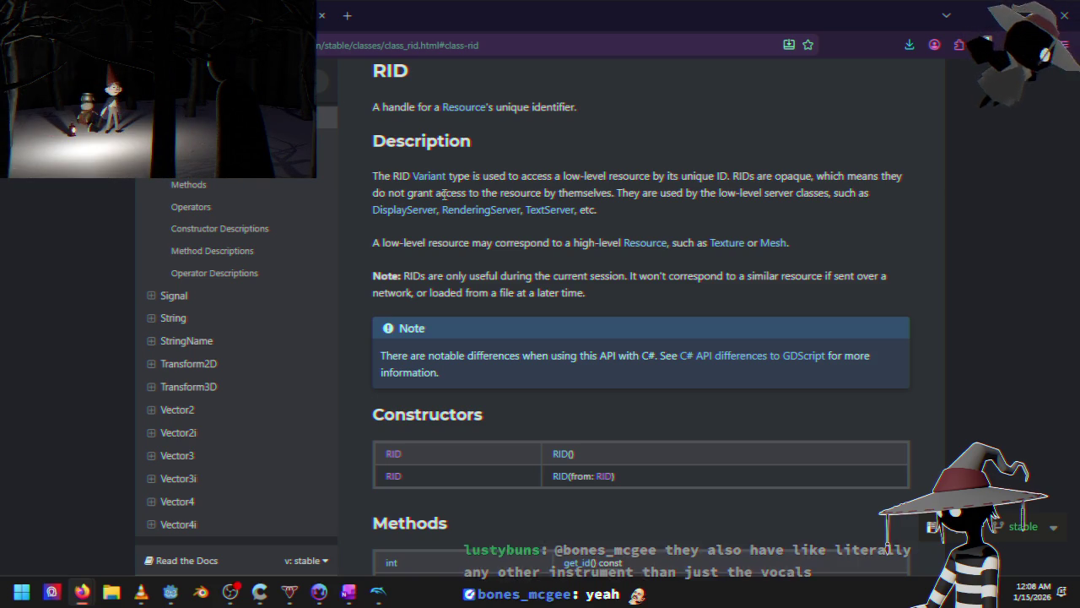
{"action": "key", "text": "alt+Left"}
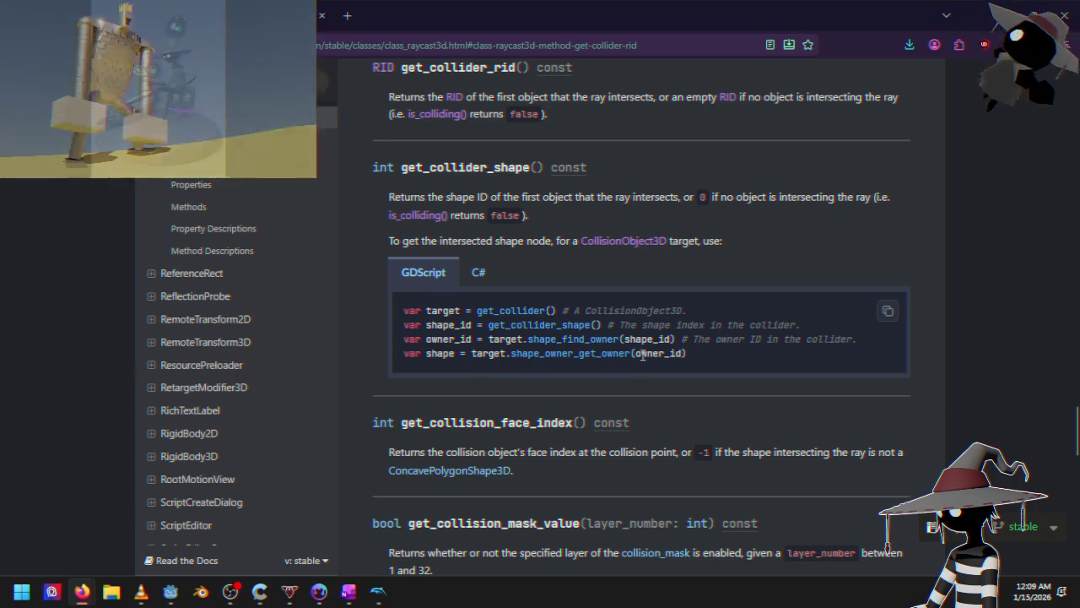
Scroll down the RayCast3D page past the get_collision_normal() description
{"action": "scroll", "coordinate": [485, 355], "scroll_direction": "down", "scroll_amount": 3}
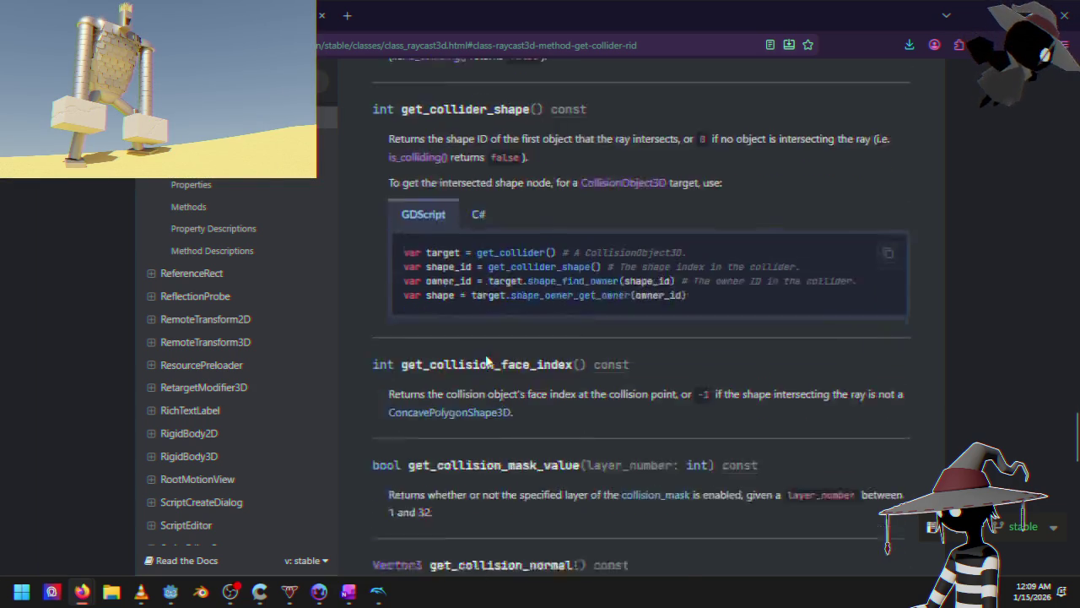
{"action": "scroll", "coordinate": [468, 338], "scroll_direction": "down", "scroll_amount": 1}
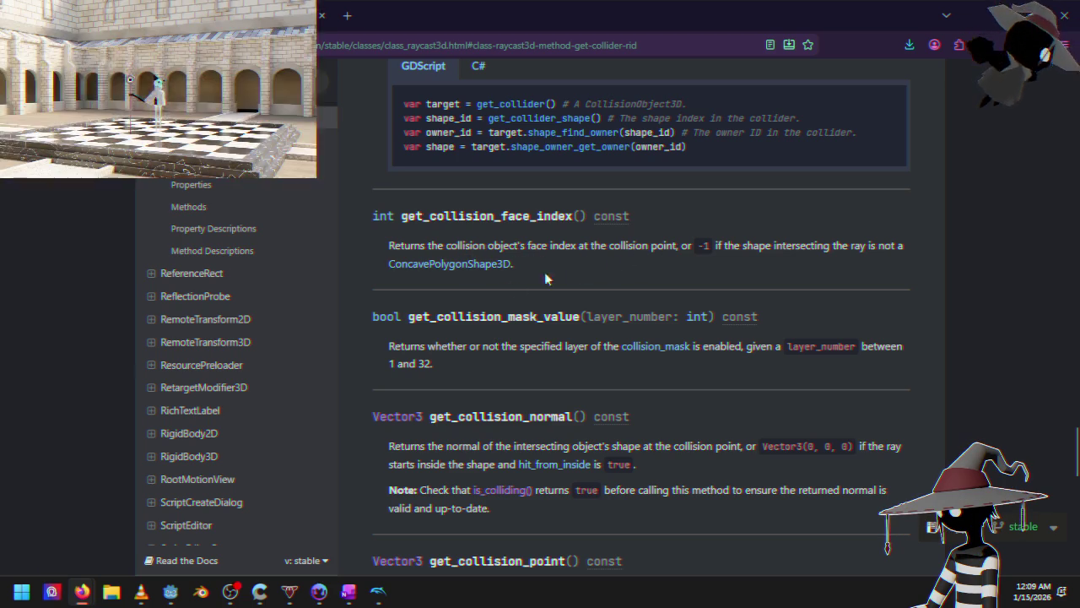
{"action": "scroll", "coordinate": [447, 337], "scroll_direction": "down", "scroll_amount": 1}
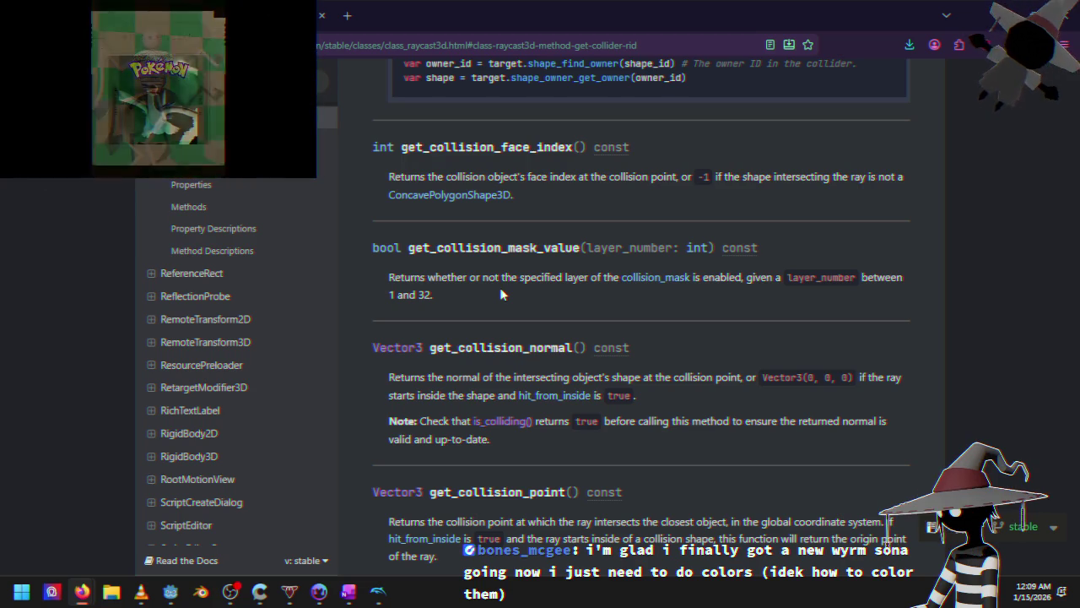
Pass 3 to get_collision_mask_value on Cruiser.gd line 125, then open boost_pad and run the project
{"action": "key", "text": "alt+Tab"}
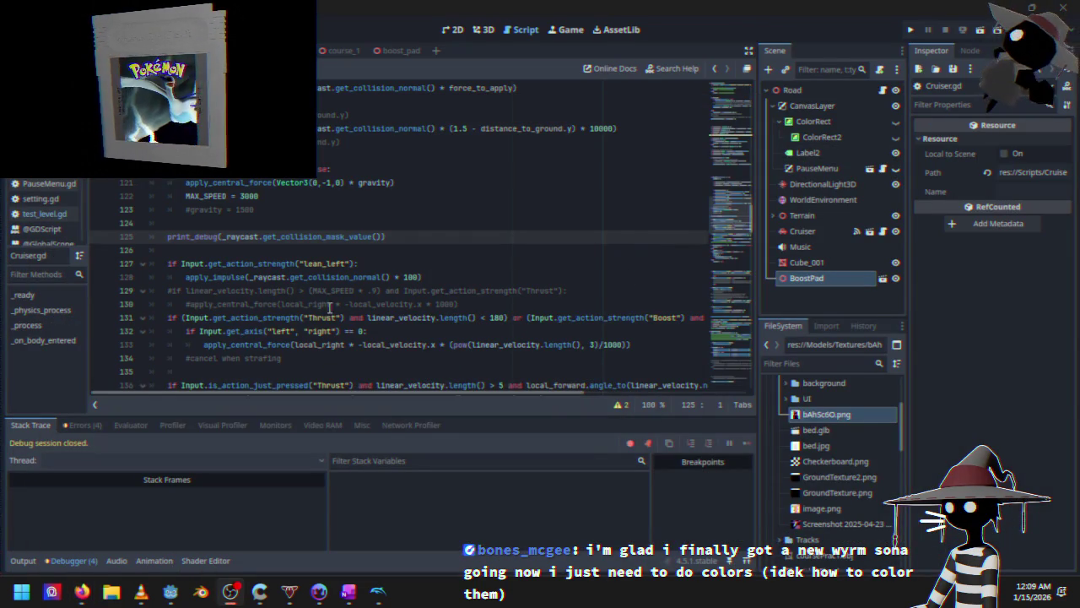
{"action": "left_click", "coordinate": [386, 236]}
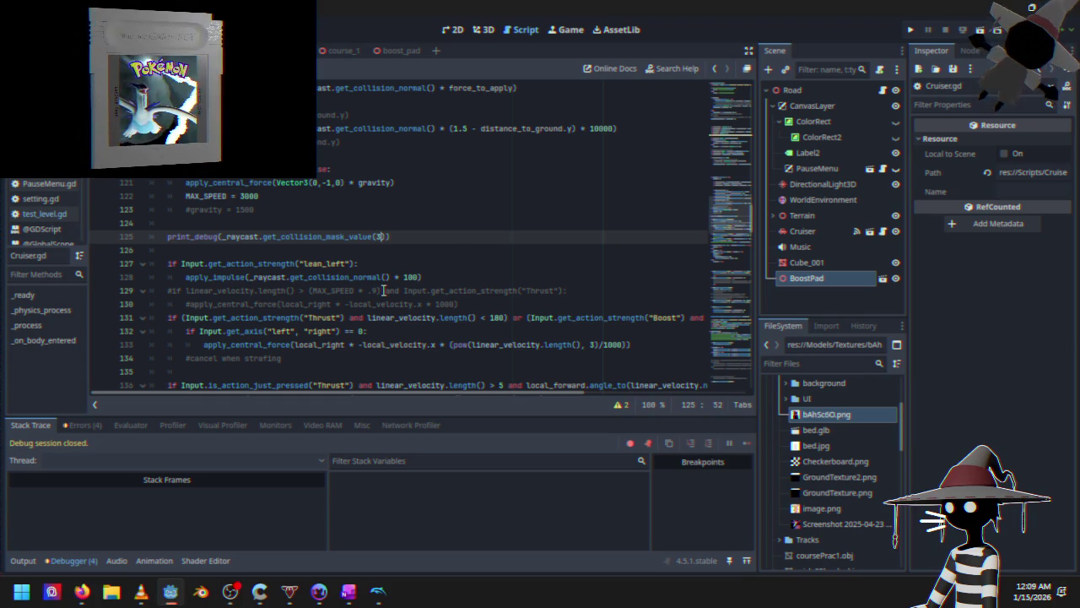
{"action": "type", "text": "3))"}
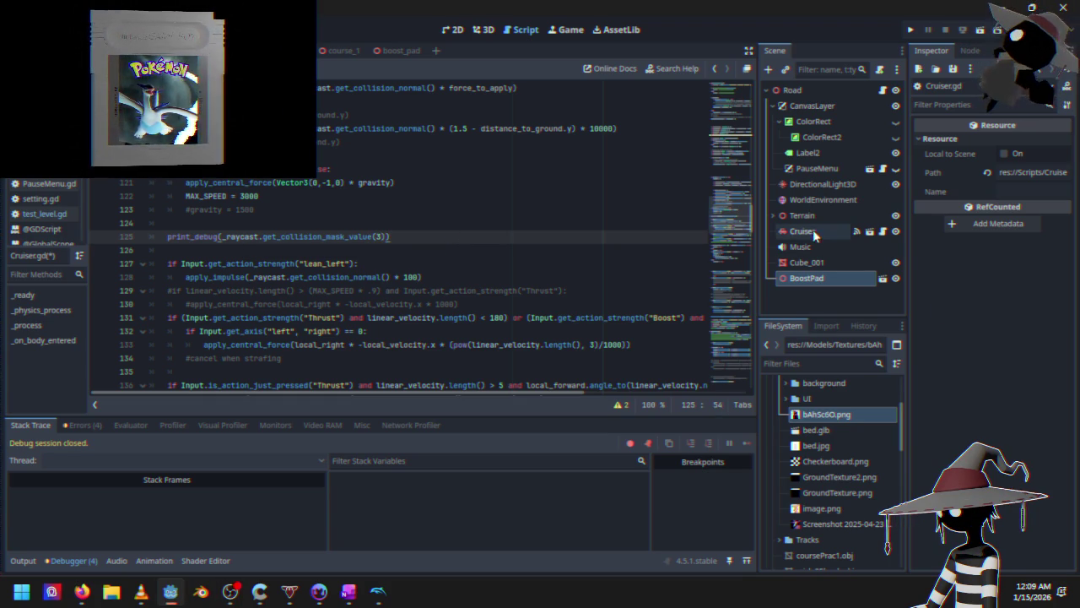
{"action": "left_click", "coordinate": [389, 54]}
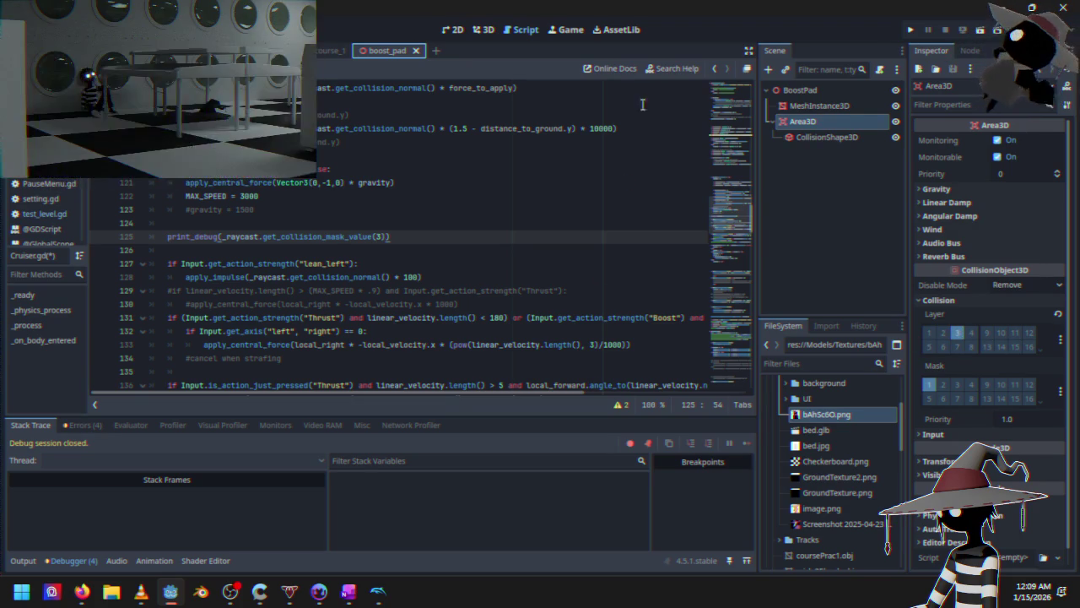
{"action": "left_click", "coordinate": [912, 32]}
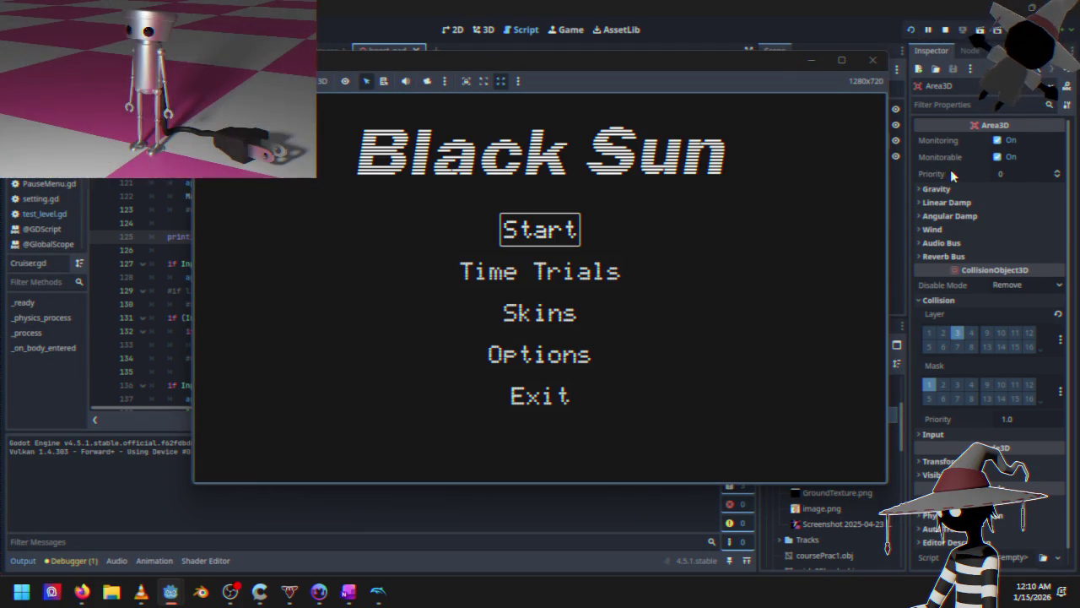
Start the game, pause, quit to the main menu, and launch a Time Trials race
{"action": "key", "text": "Return"}
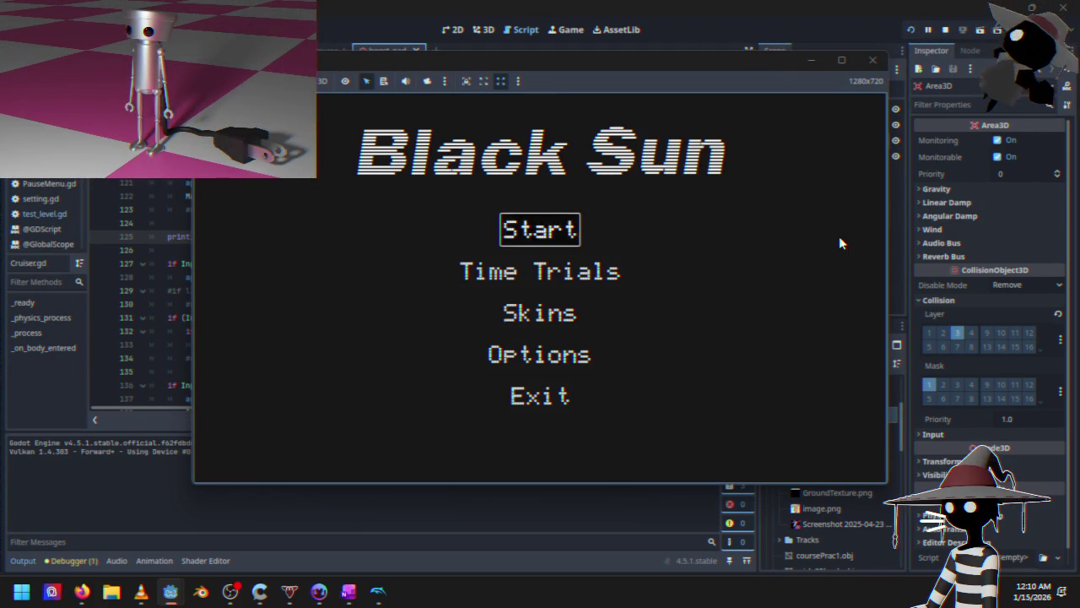
{"action": "key", "text": "Escape"}
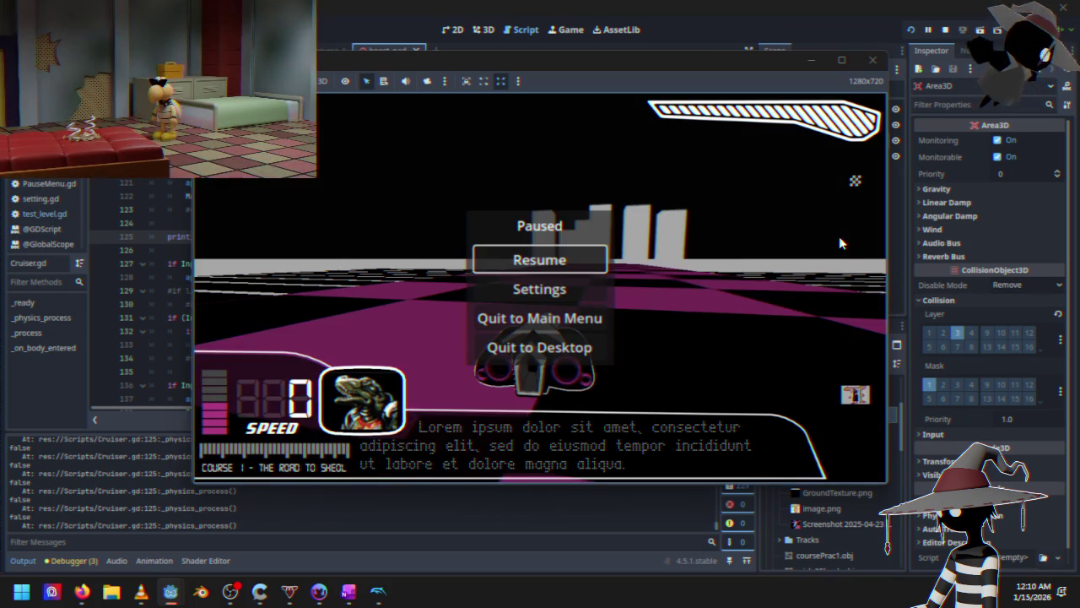
{"action": "key", "text": "Down"}
{"action": "key", "text": "Return"}
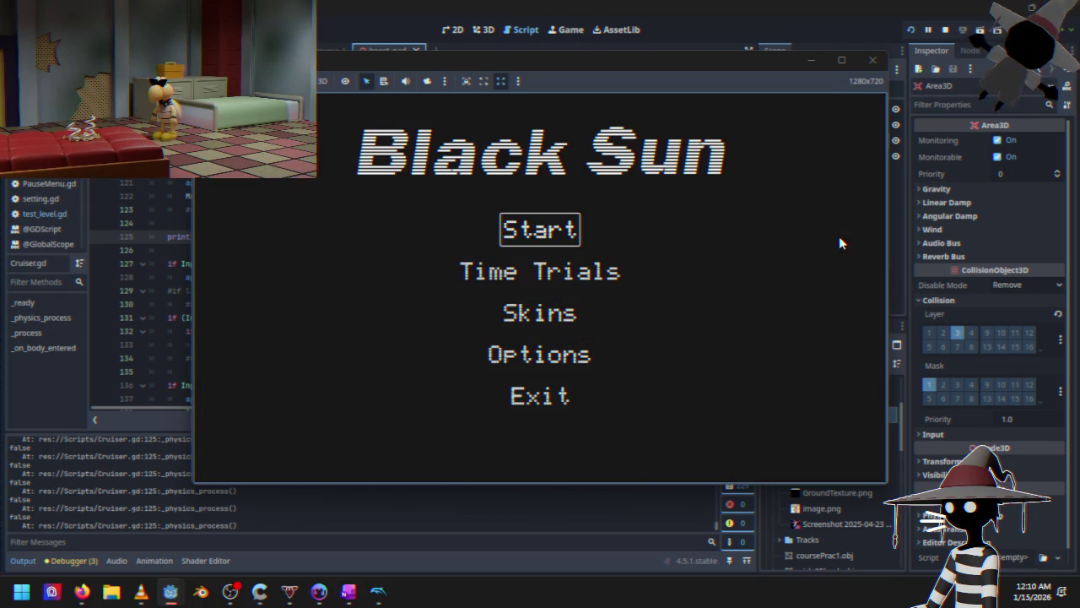
{"action": "key", "text": "Return"}
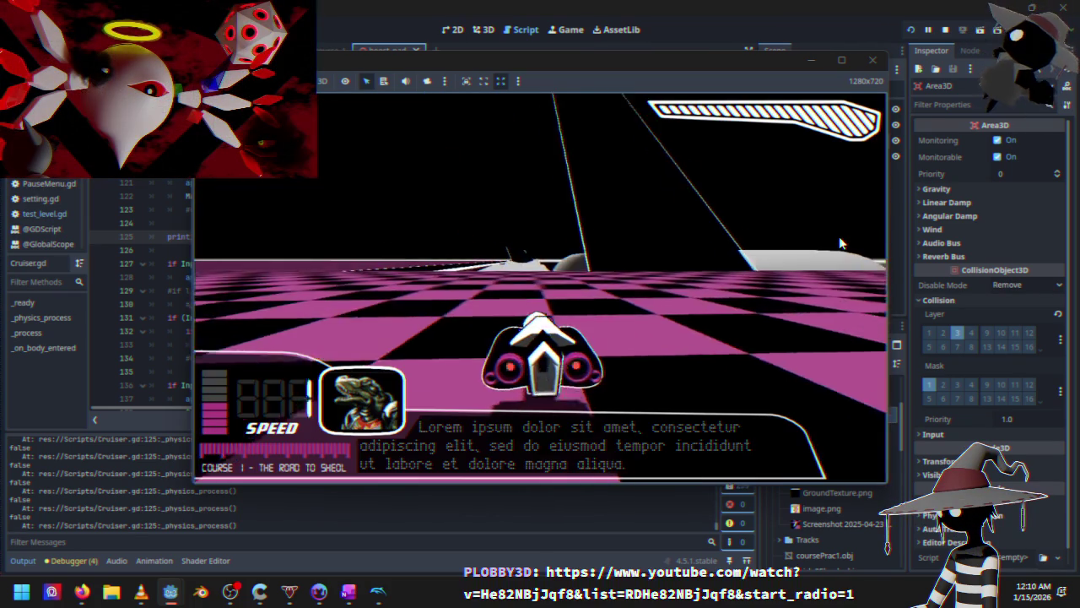
Drive the car past the sphere while line 125 prints false, then stop the game
{"action": "key", "text": "w"}
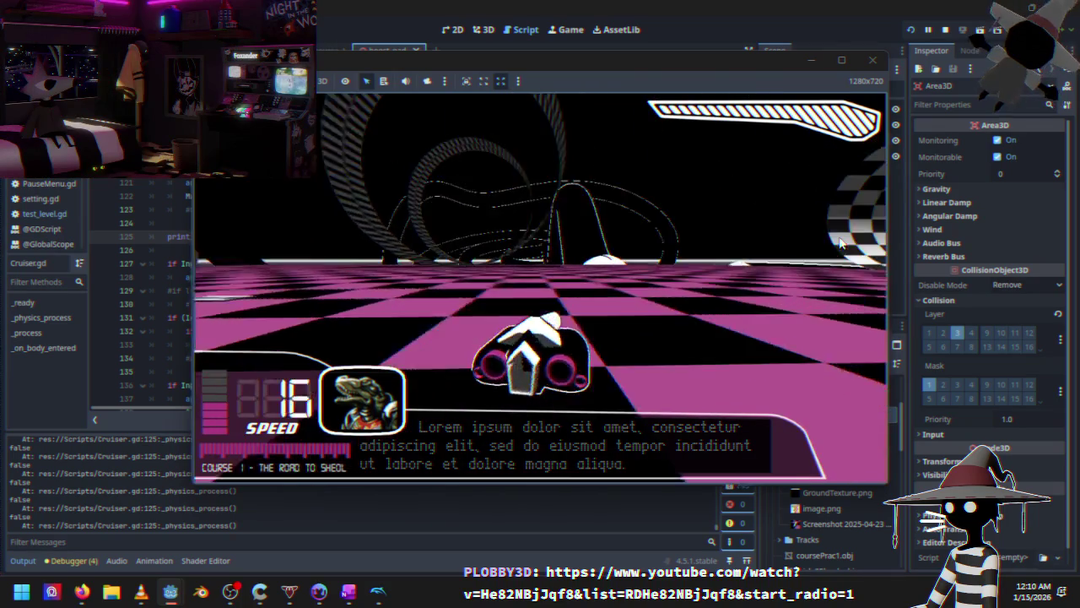
{"action": "key", "text": "s"}
{"action": "key", "text": "a"}
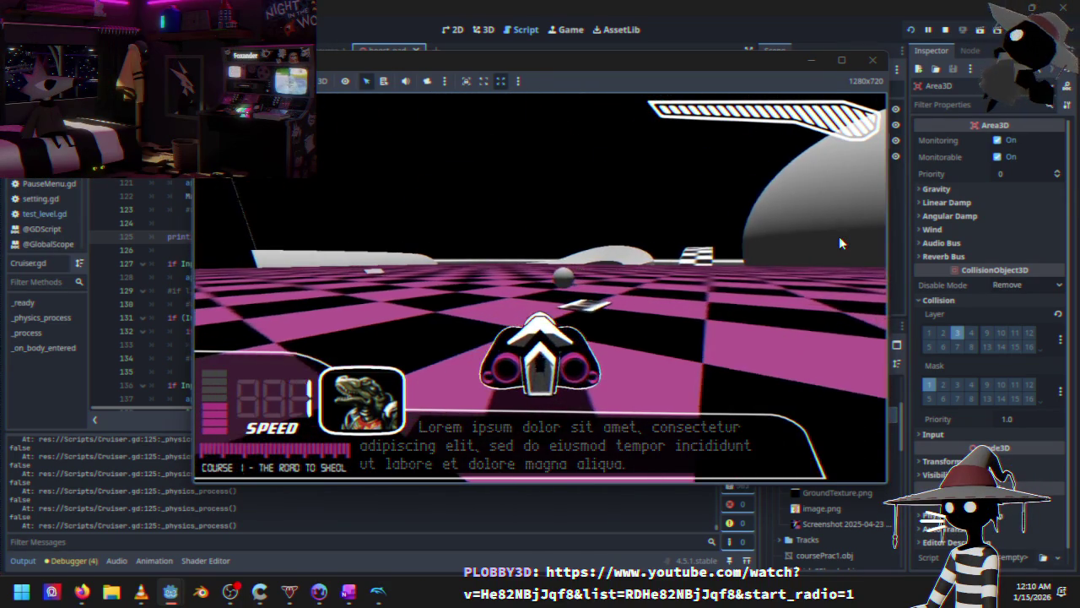
{"action": "key", "text": "w"}
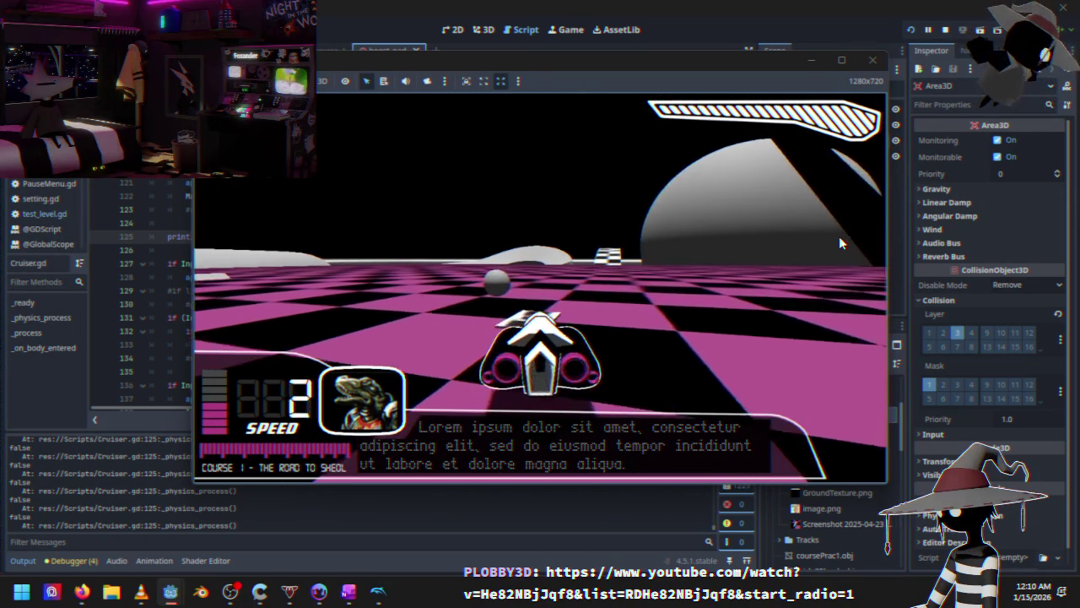
{"action": "key", "text": "a"}
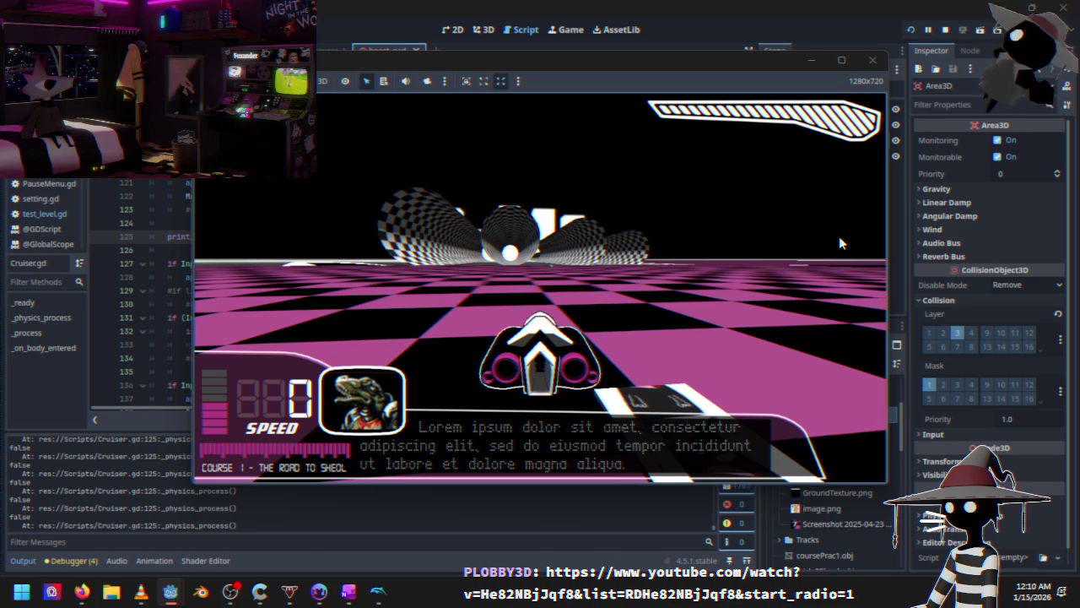
{"action": "left_click", "coordinate": [943, 31]}
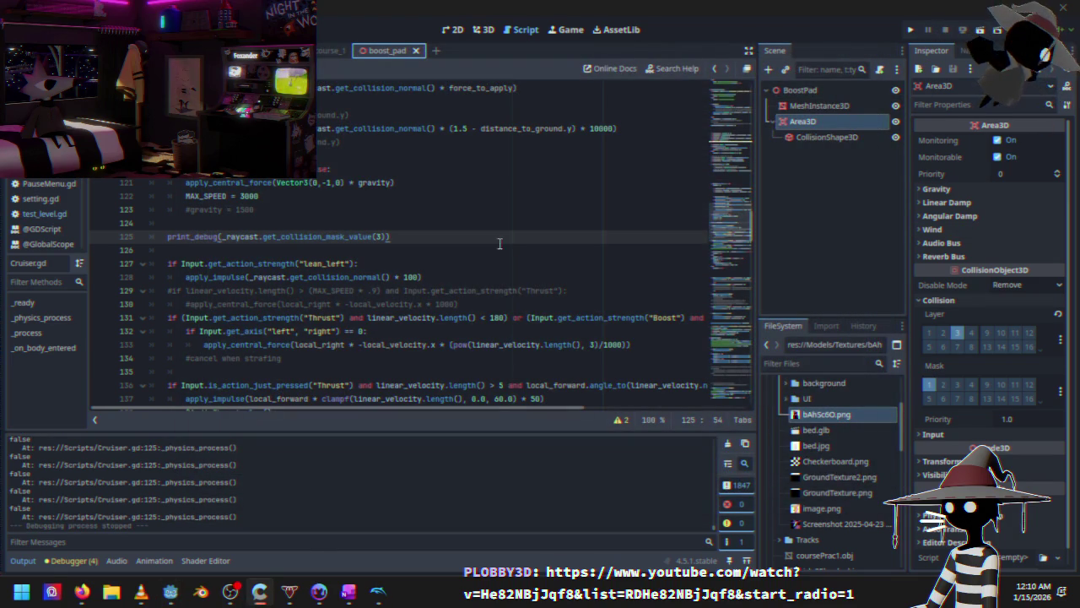
In the Cruiser scene, tick Collide With Areas on RayCast3D2, keep mask layers 1 and 3, then run
{"action": "key", "text": "ctrl+shift+Tab"}
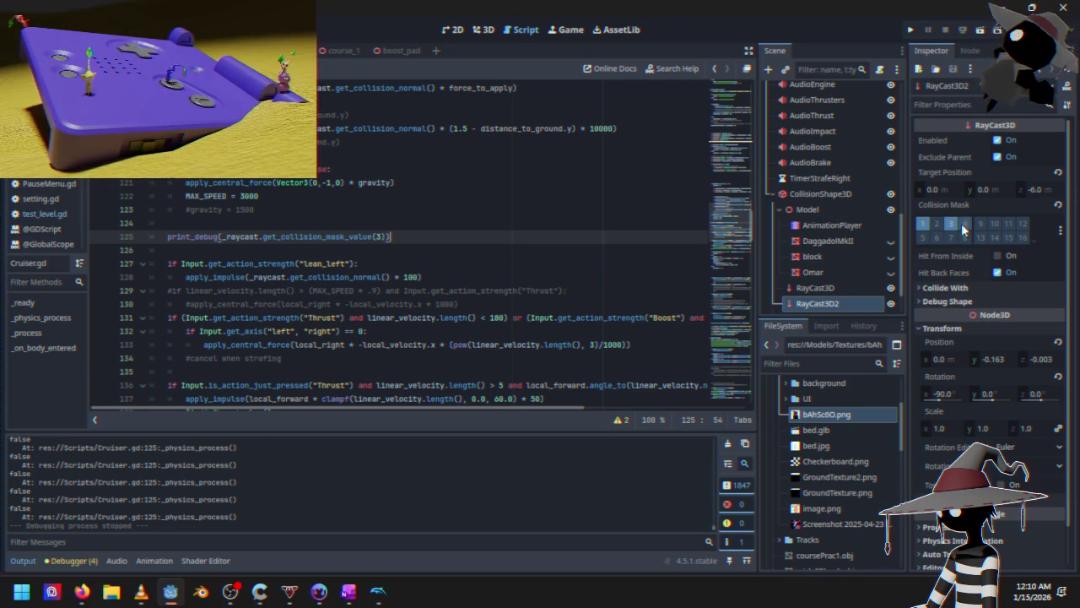
{"action": "left_click", "coordinate": [950, 224]}
{"action": "left_click", "coordinate": [945, 287]}
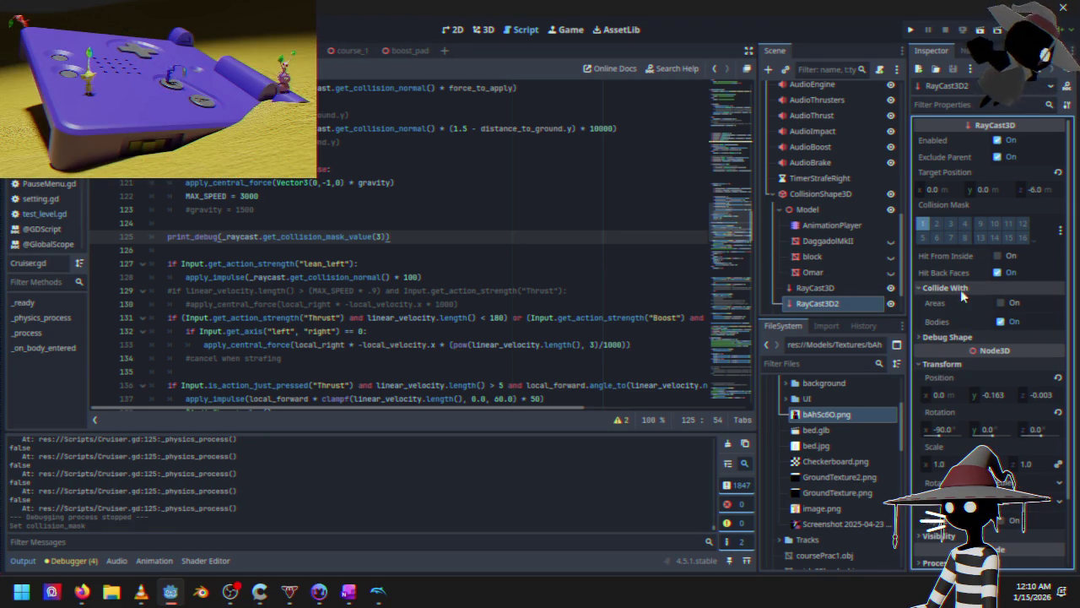
{"action": "left_click", "coordinate": [1000, 302]}
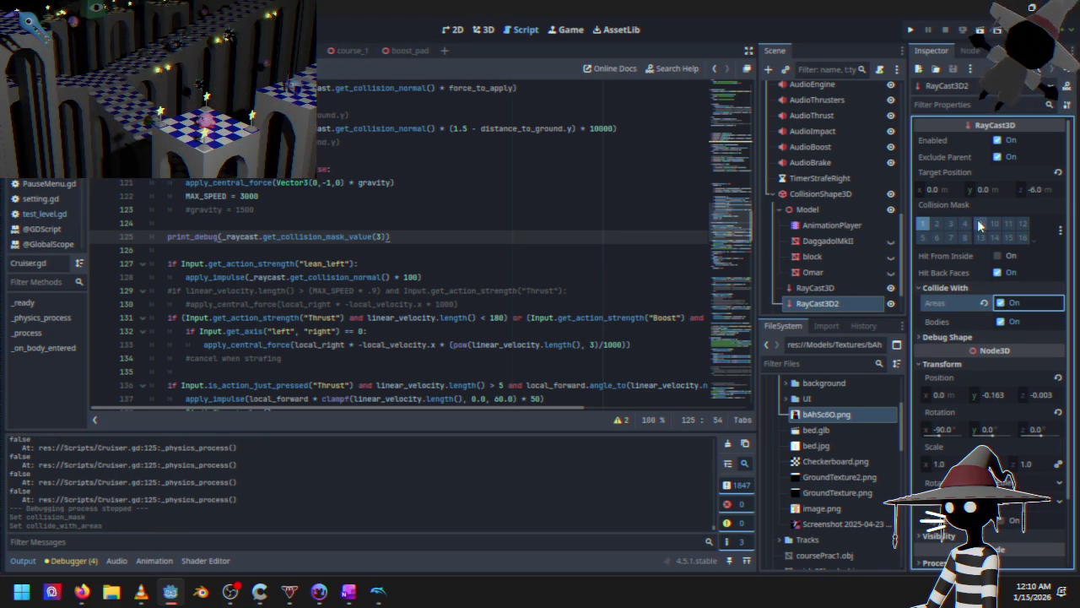
{"action": "left_click", "coordinate": [951, 224]}
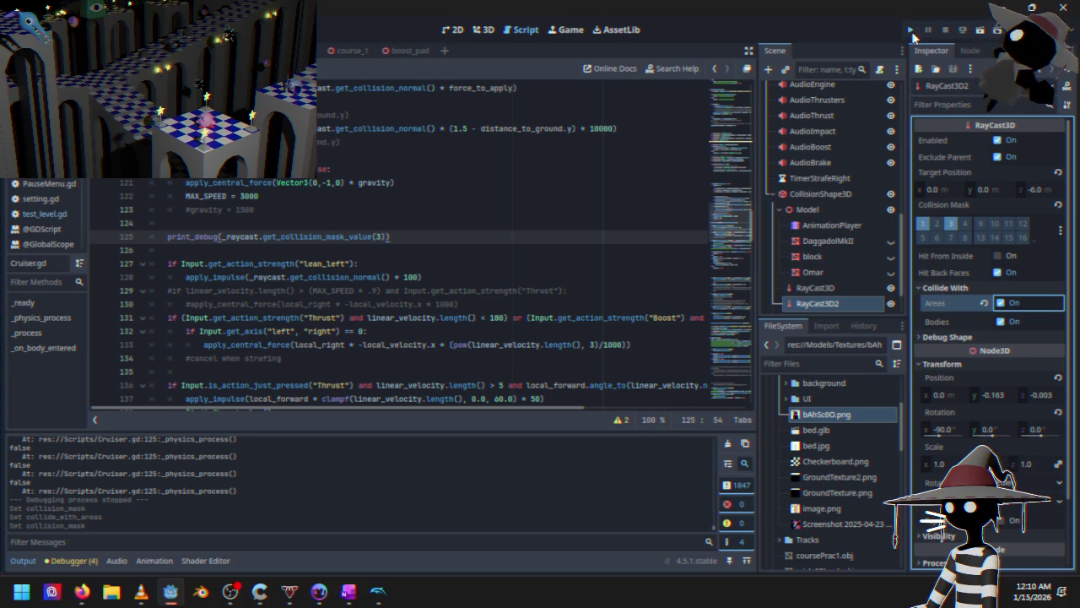
{"action": "left_click", "coordinate": [911, 30]}
Start the race from the Black Sun main menu and pause it
{"action": "key", "text": "Down"}
{"action": "key", "text": "Up"}
{"action": "key", "text": "Return"}
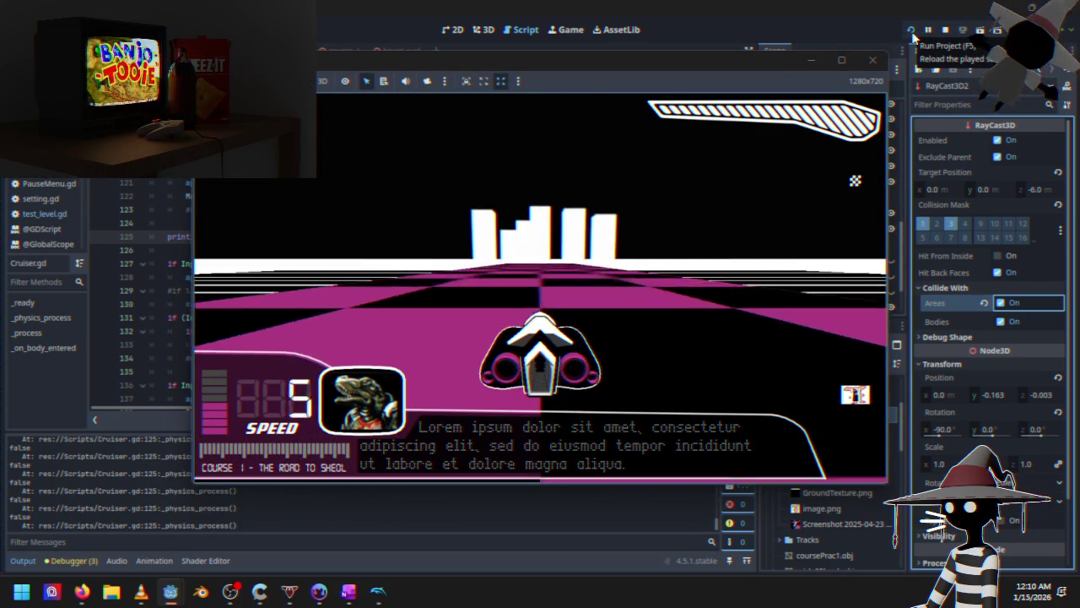
{"action": "key", "text": "Escape"}
{"action": "key", "text": "Down"}
{"action": "key", "text": "Down"}
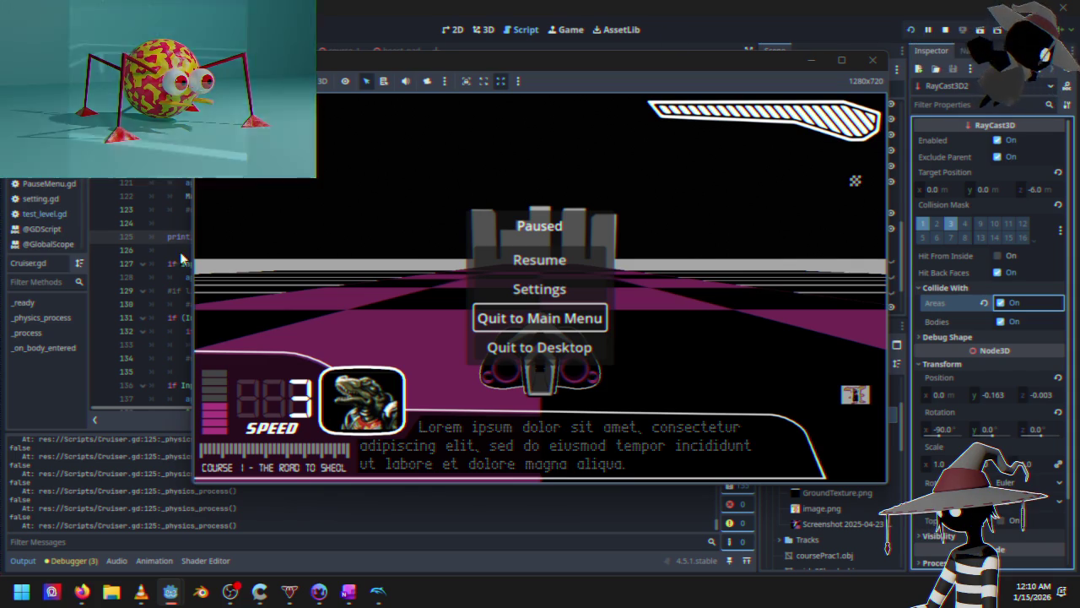
Close the YouTube tab in Firefox
{"action": "key", "text": "alt+Tab"}
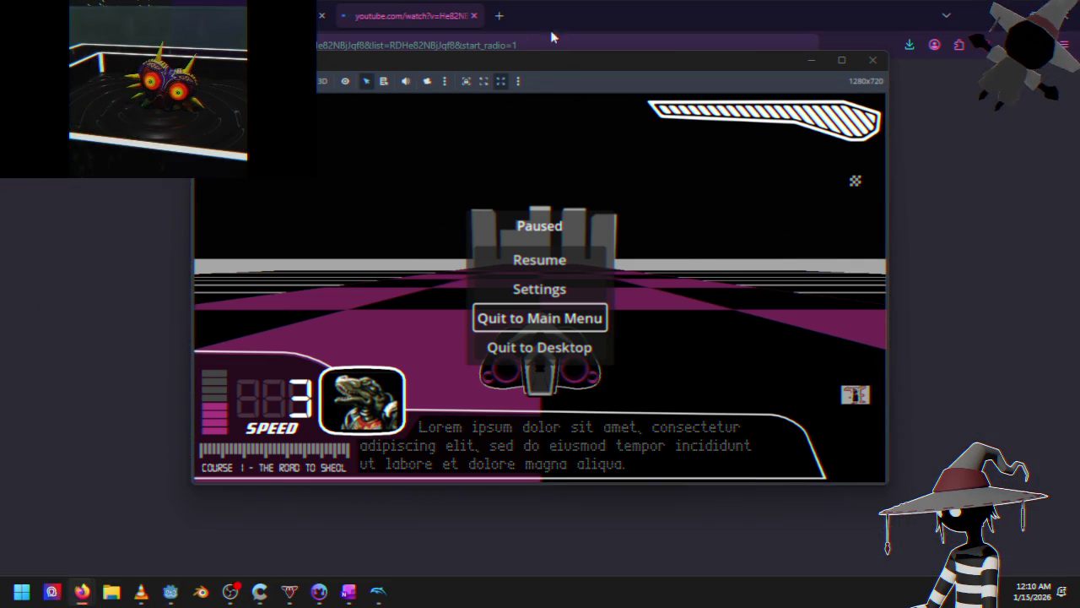
{"action": "key", "text": "Return"}
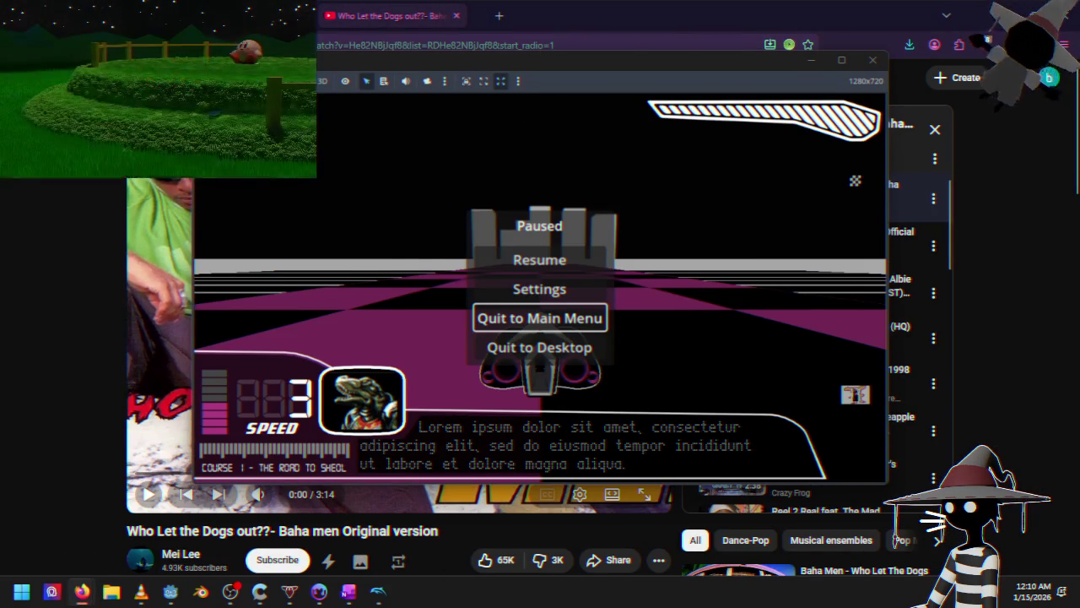
{"action": "key", "text": "ctrl+w"}
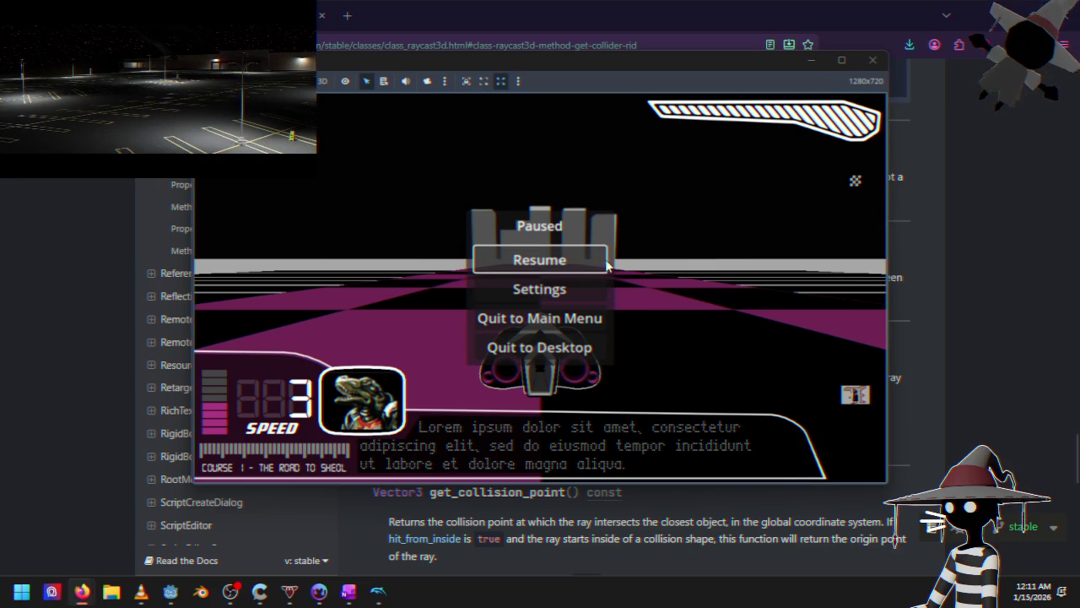
Quit the paused race to the main menu and move to Time Trials
{"action": "key", "text": "Down"}
{"action": "key", "text": "Down"}
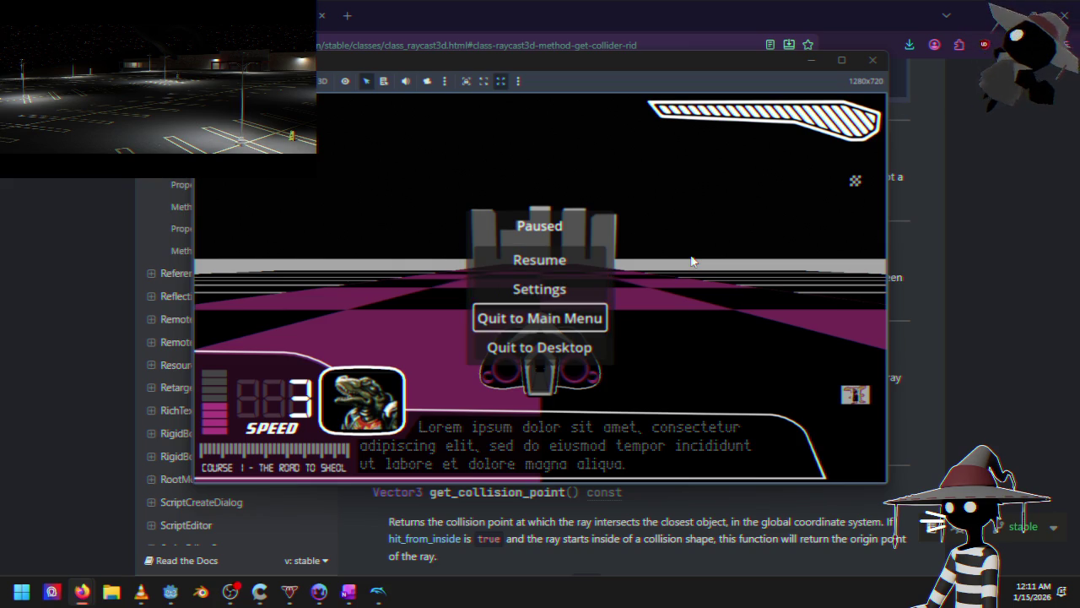
{"action": "key", "text": "Return"}
{"action": "key", "text": "Down"}
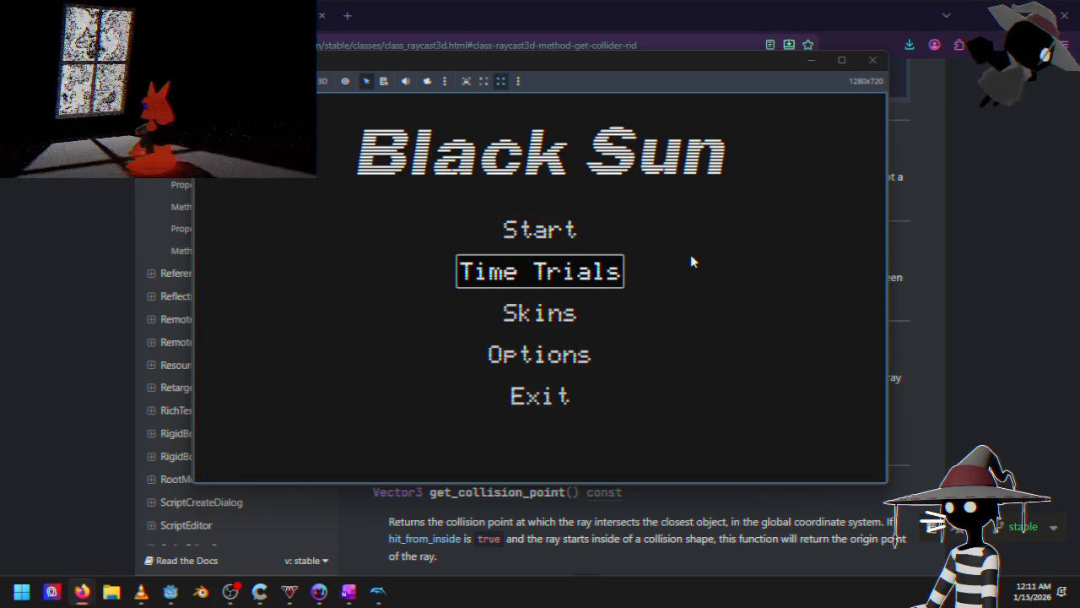
Launch Time Trials, drive the cruiser forward and left, then stop the game
{"action": "key", "text": "Return"}
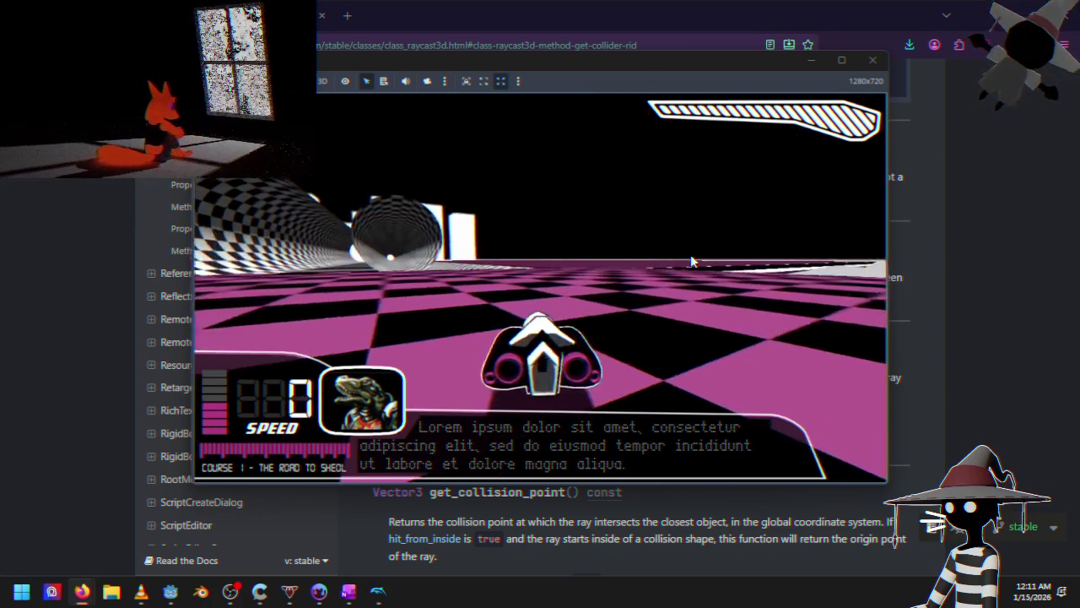
{"action": "key", "text": "Up"}
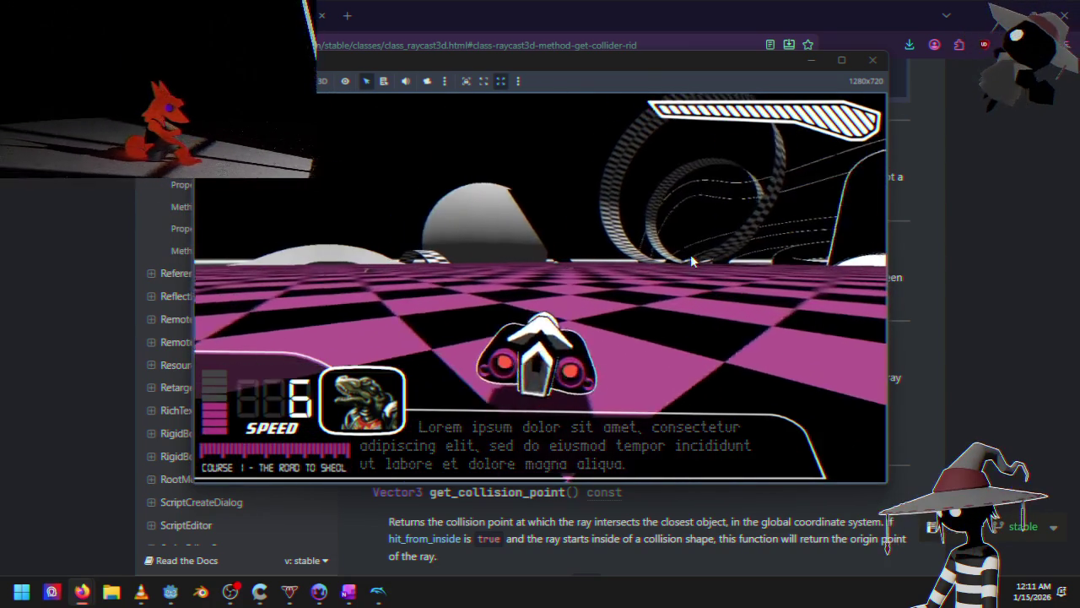
{"action": "key", "text": "Left"}
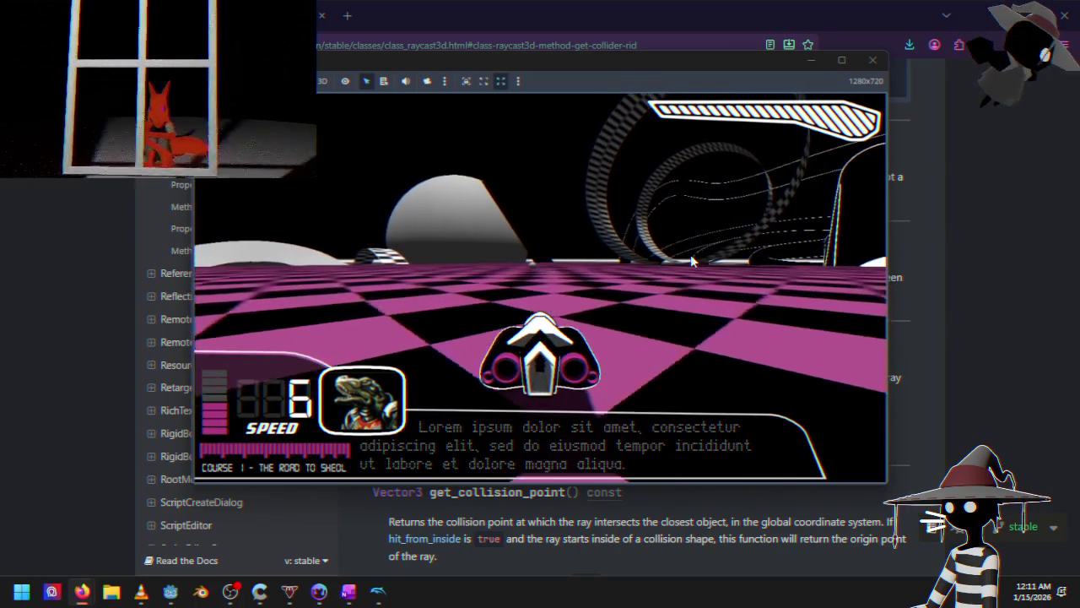
{"action": "key", "text": "alt+Tab"}
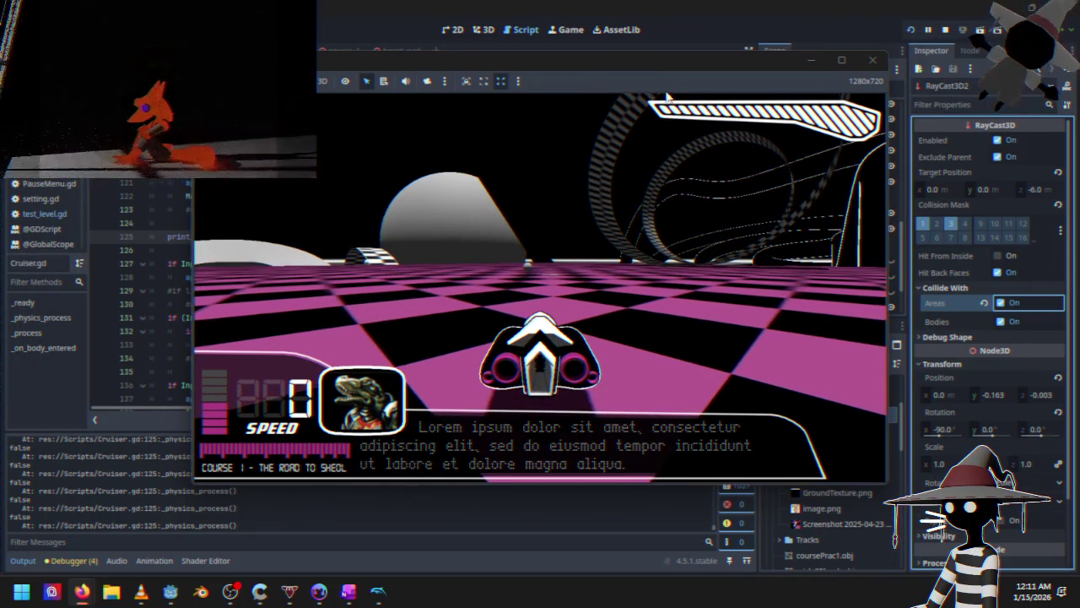
{"action": "key", "text": "Up"}
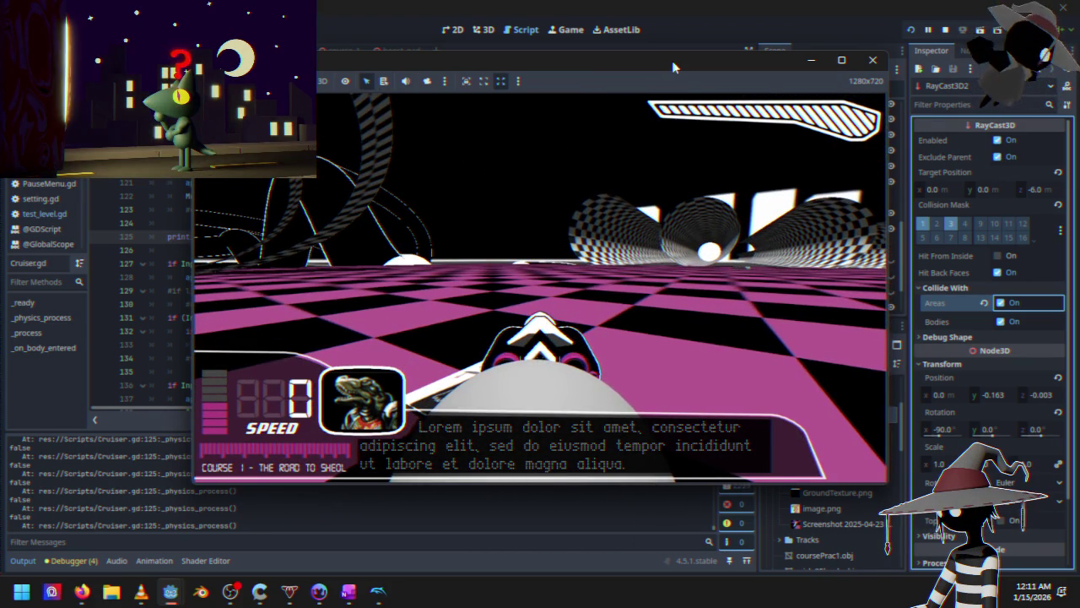
{"action": "left_click", "coordinate": [873, 60]}
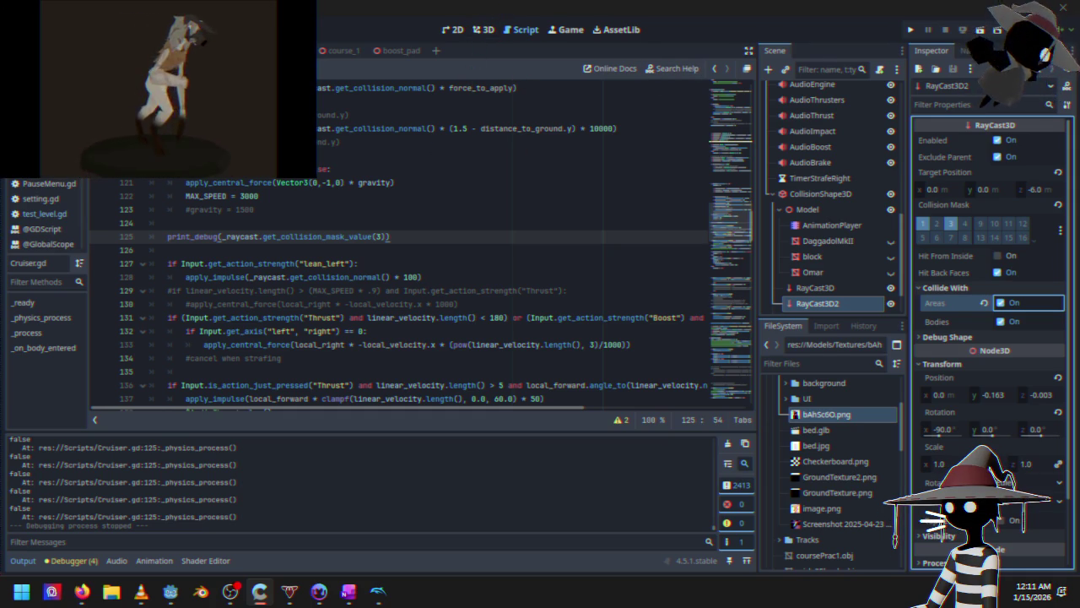
In the Road scene's 3D view, select the checkered ground mesh MeshInstance3D4
{"action": "key", "text": "ctrl+Tab"}
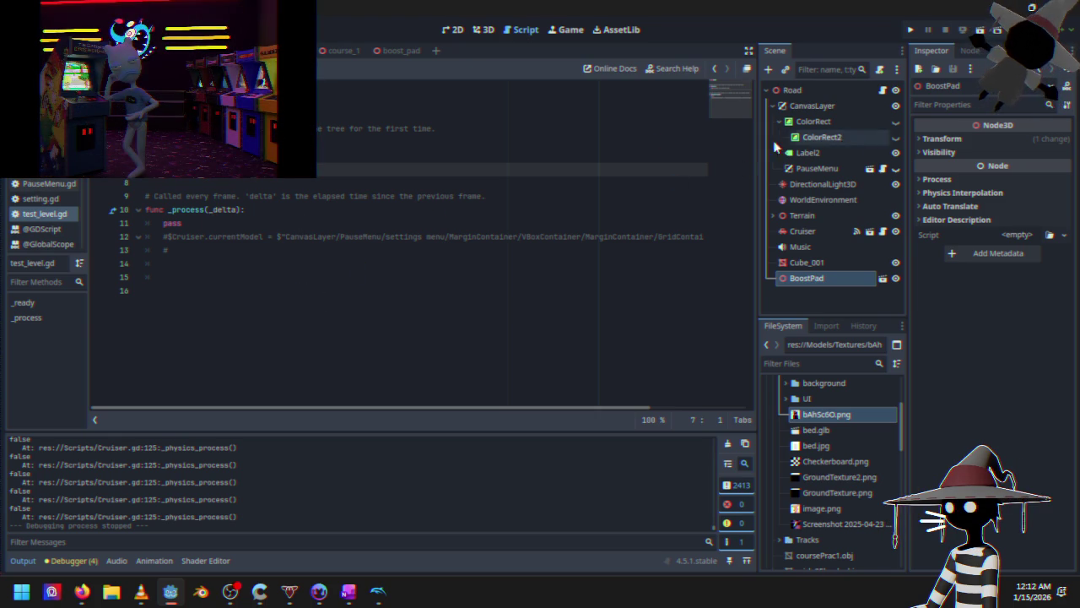
{"action": "left_click", "coordinate": [476, 30]}
{"action": "left_click_drag", "start_coordinate": [433, 286], "coordinate": [513, 238]}
{"action": "left_click", "coordinate": [523, 275]}
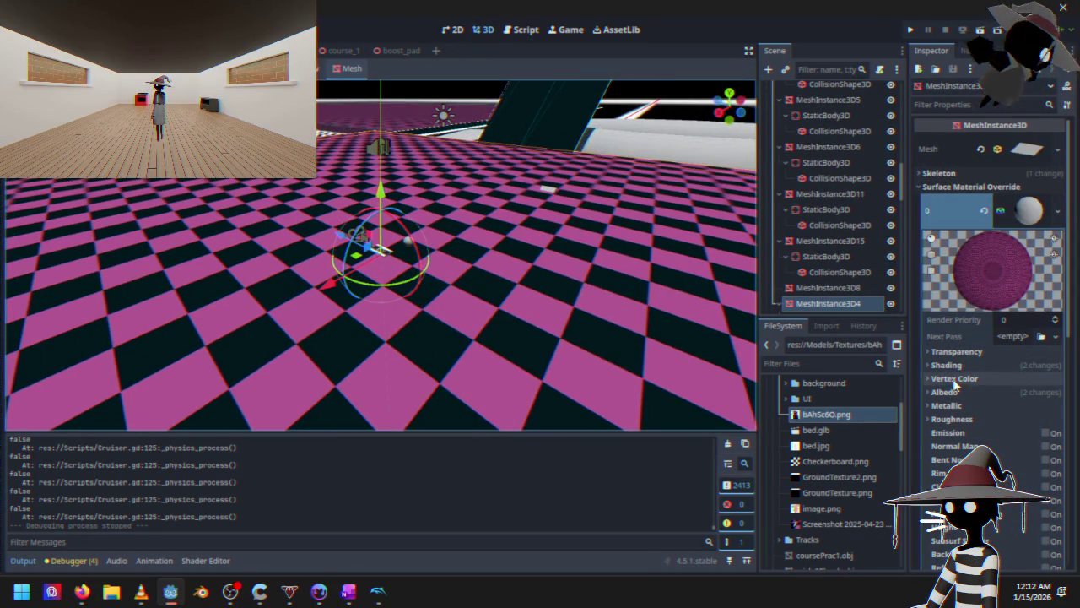
Enable collision layer 3 on its StaticBody3D and run the project
{"action": "scroll", "coordinate": [849, 284], "scroll_direction": "down", "scroll_amount": 3}
{"action": "left_click", "coordinate": [840, 236]}
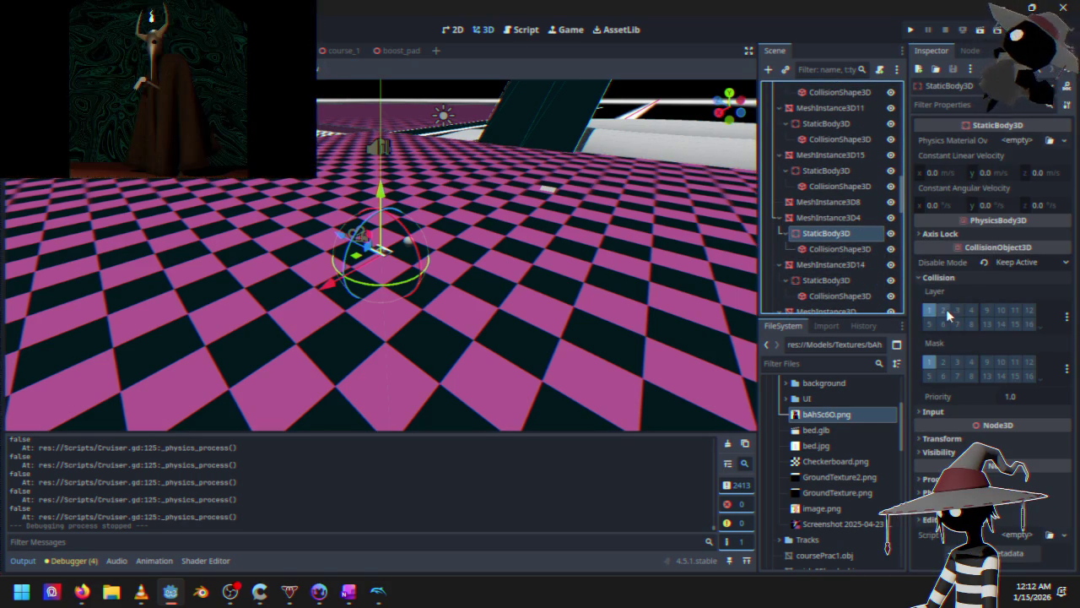
{"action": "left_click", "coordinate": [957, 309]}
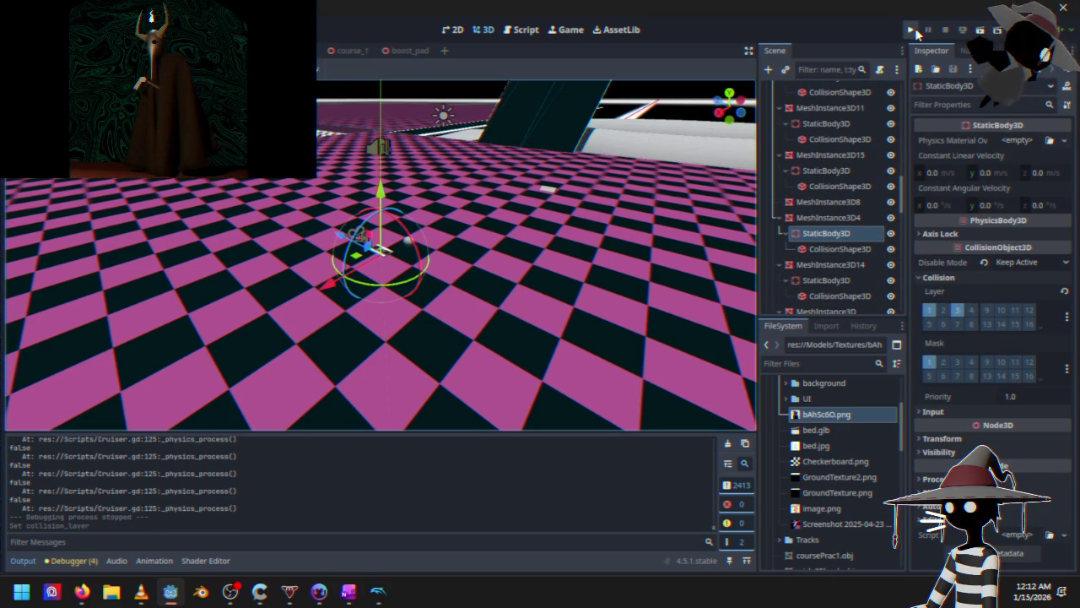
{"action": "left_click", "coordinate": [915, 31]}
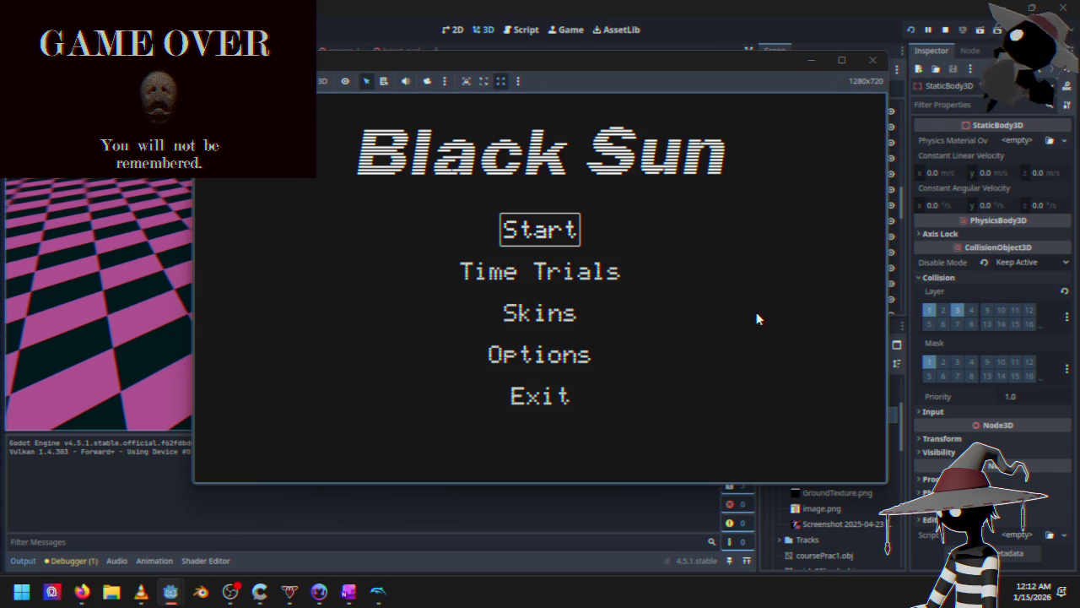
Start a race, quit back to the main menu, and launch a Time Trials race
{"action": "left_click", "coordinate": [568, 233]}
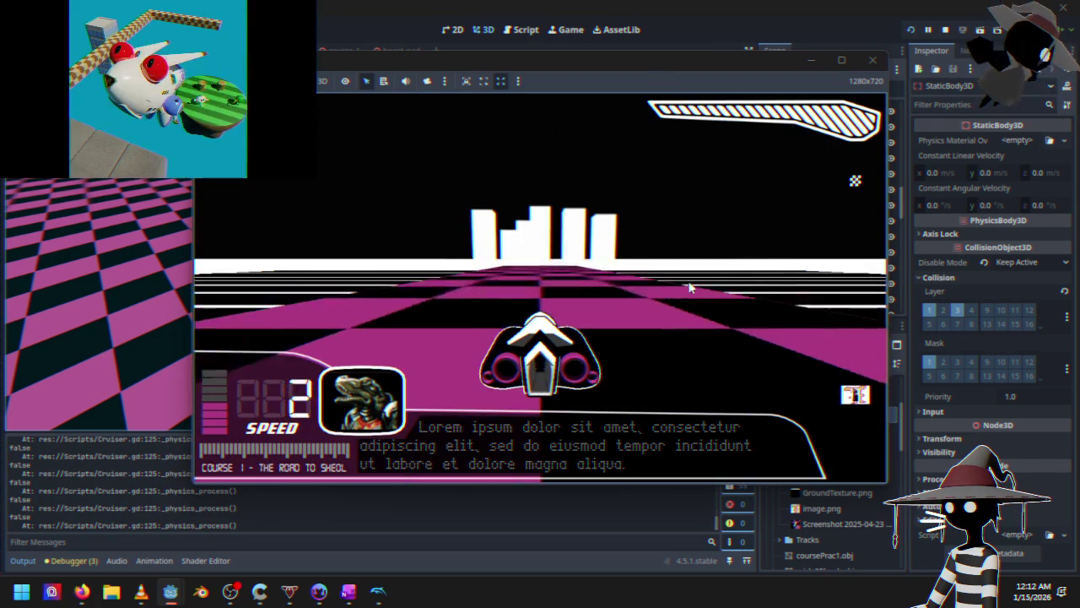
{"action": "key", "text": "Escape"}
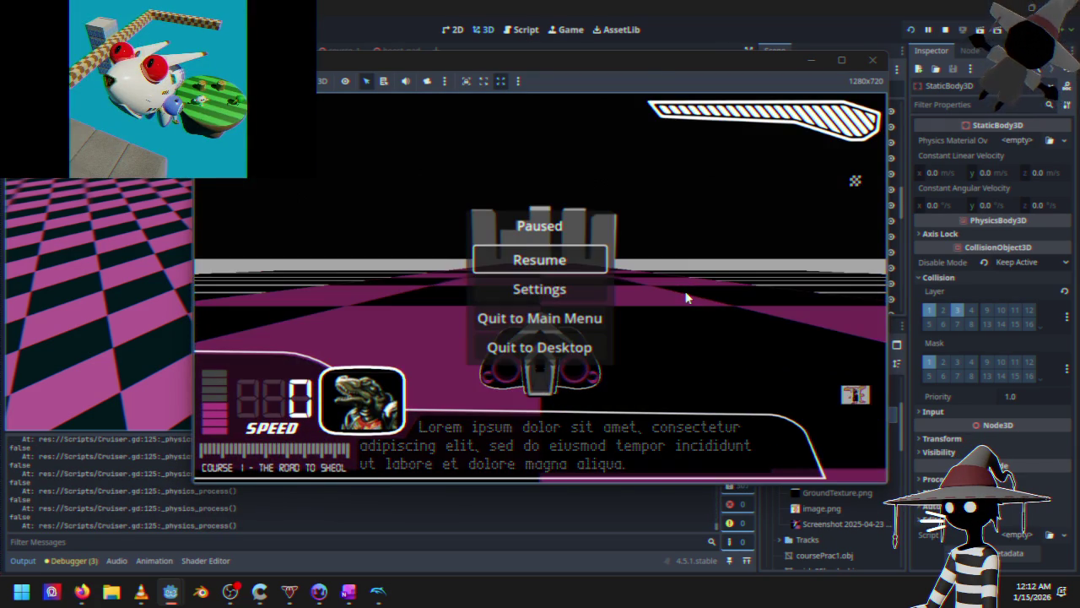
{"action": "key", "text": "Return"}
{"action": "key", "text": "Down"}
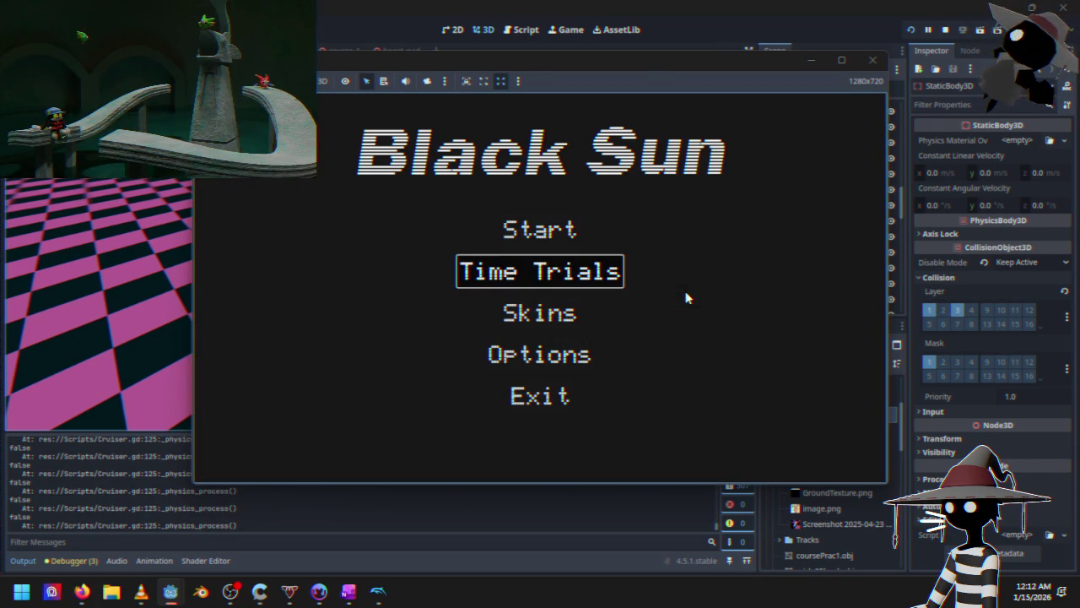
{"action": "key", "text": "Return"}
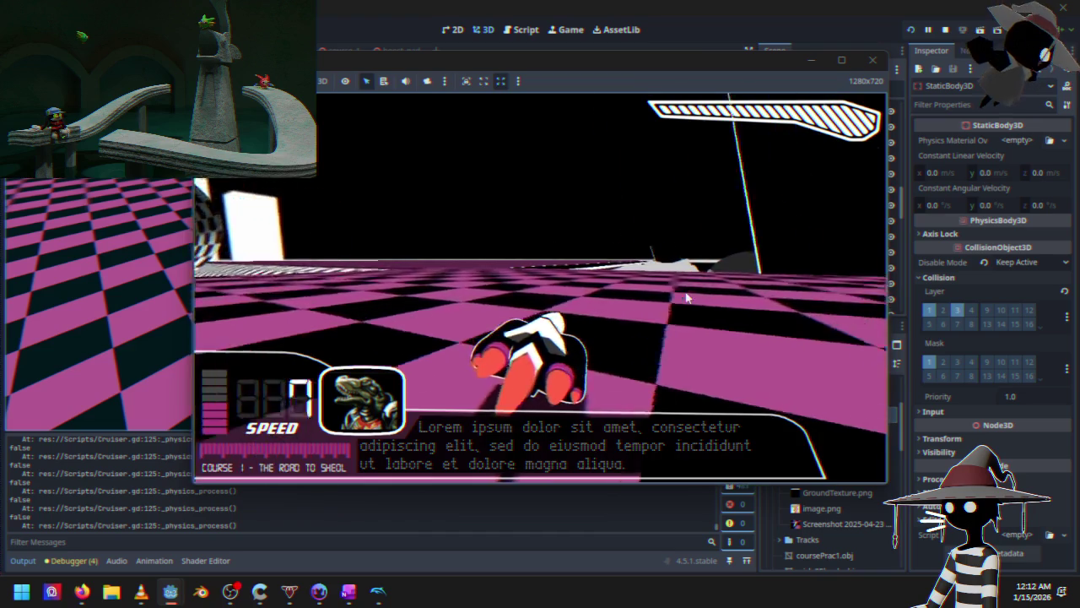
Drive the cruiser right, forward and left down the road, then stop the game
{"action": "key", "text": "Right"}
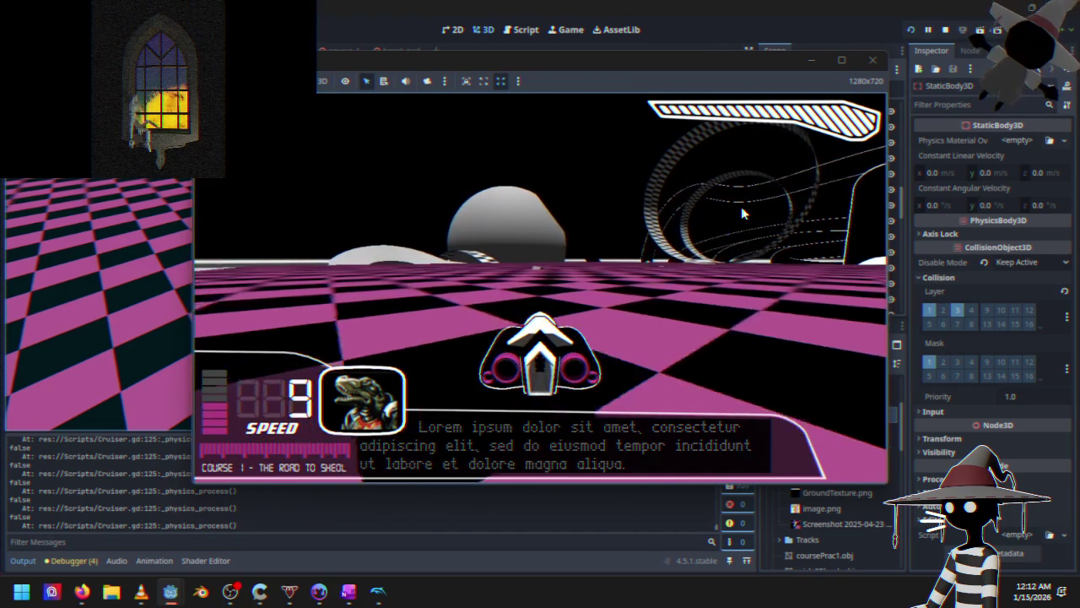
{"action": "key", "text": "Up"}
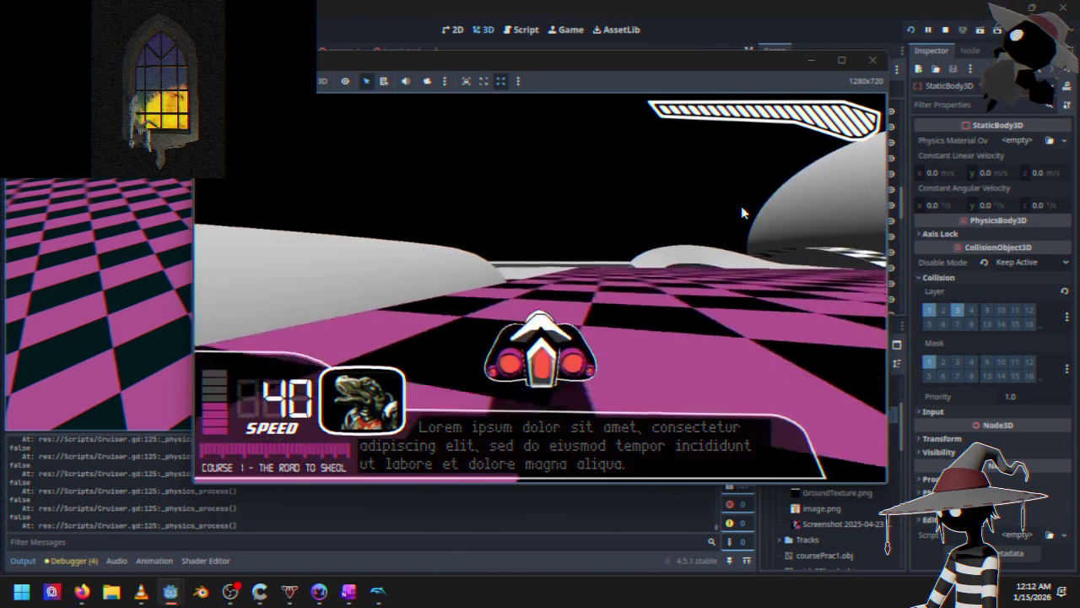
{"action": "key", "text": "Left"}
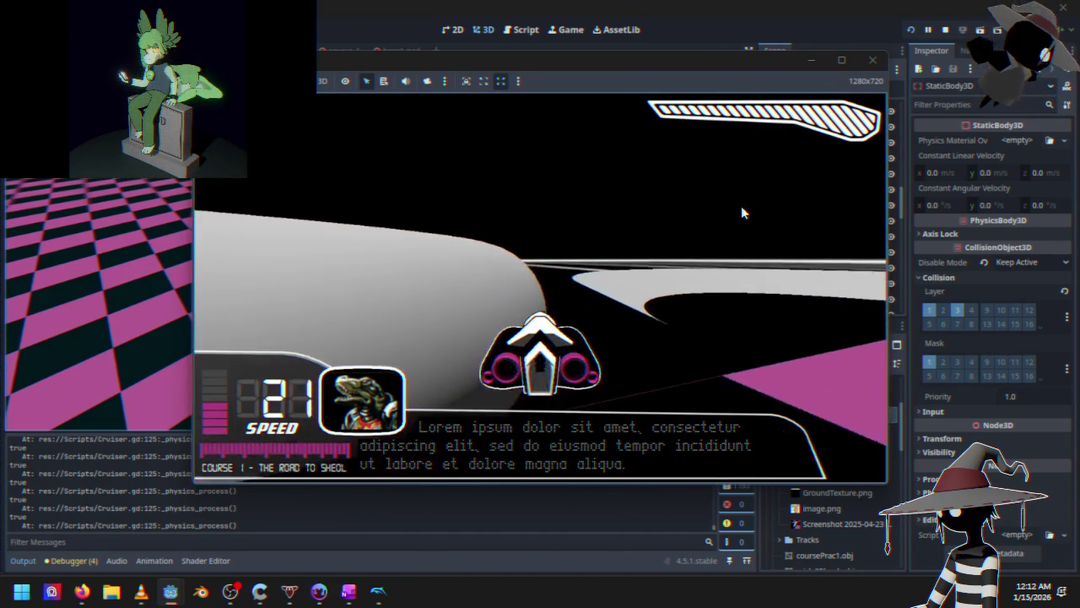
{"action": "key", "text": "Right"}
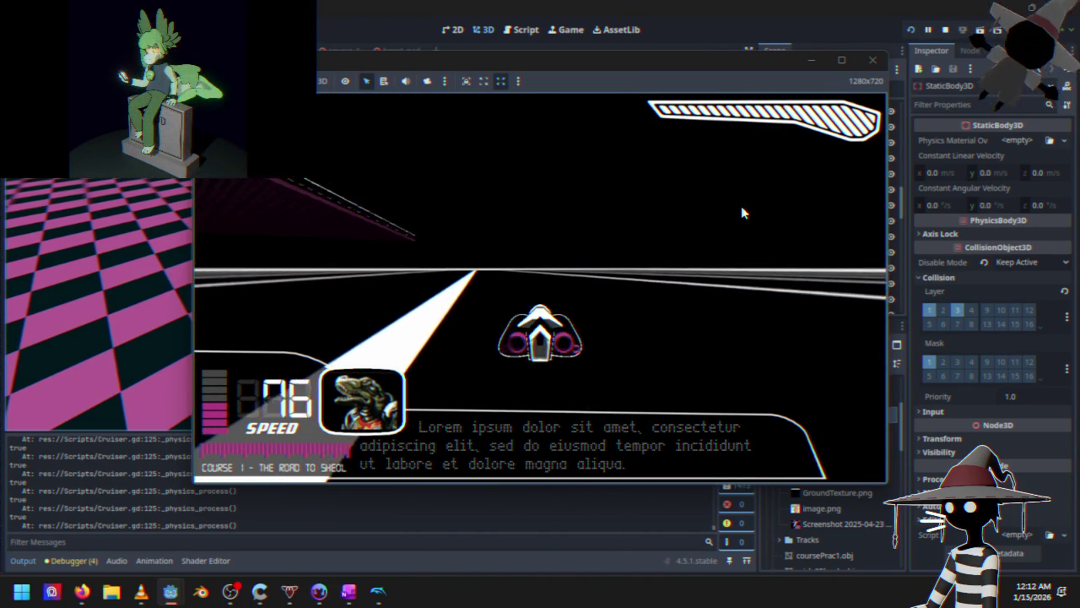
{"action": "left_click", "coordinate": [945, 30]}
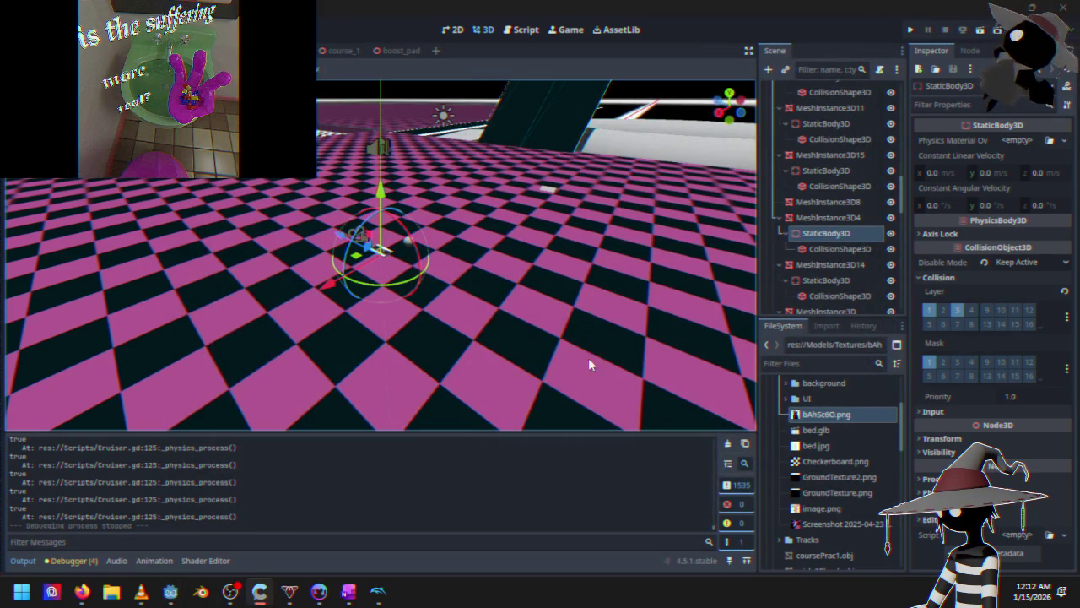
Disable collision layer 3 on the ground StaticBody3D, leaving only layer 1
{"action": "left_click", "coordinate": [958, 311]}
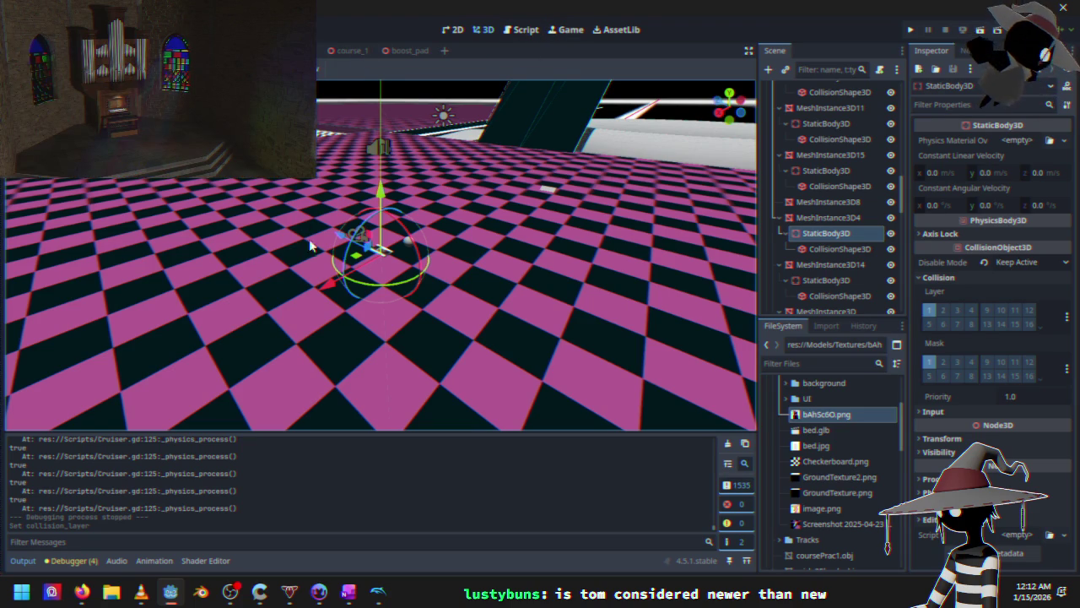
Bring up the RayCast3D docs in Firefox and jump to the collision_mask property
{"action": "mouse_move", "coordinate": [82, 591]}
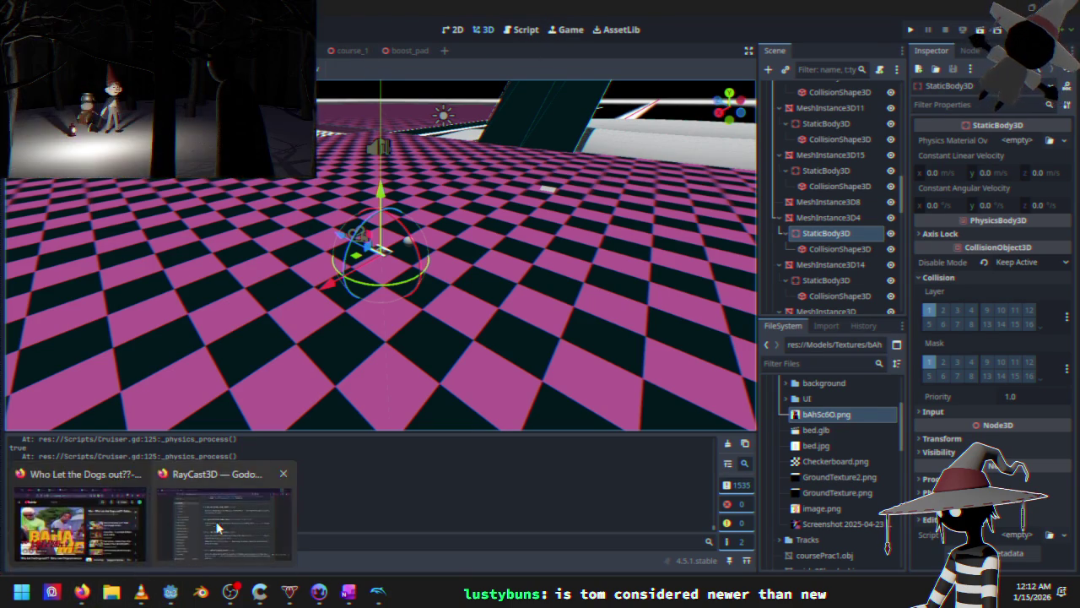
{"action": "left_click", "coordinate": [221, 523]}
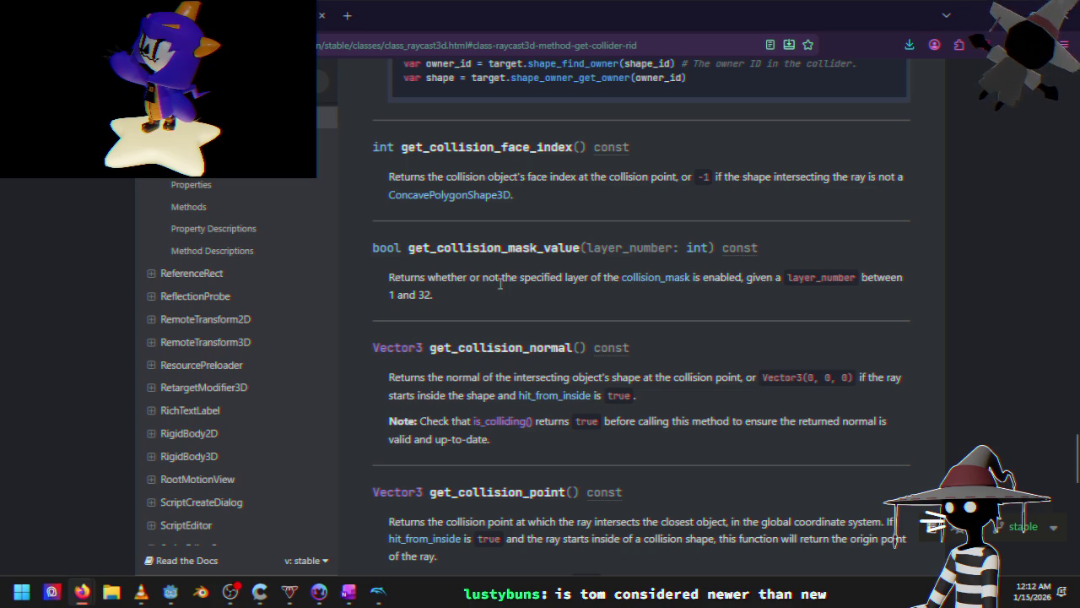
{"action": "left_click", "coordinate": [613, 283]}
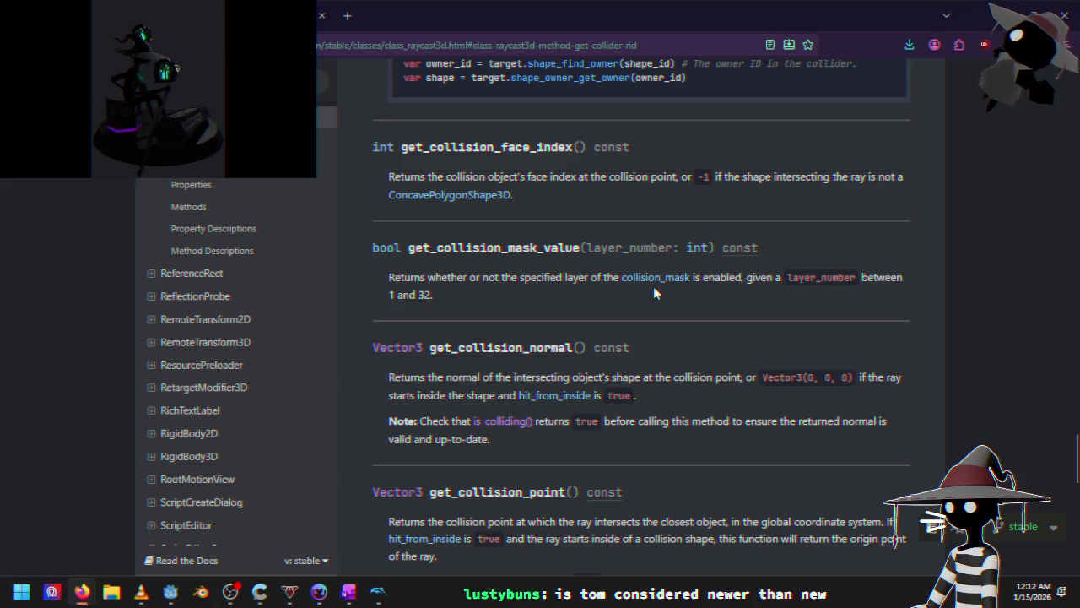
{"action": "left_click", "coordinate": [654, 279]}
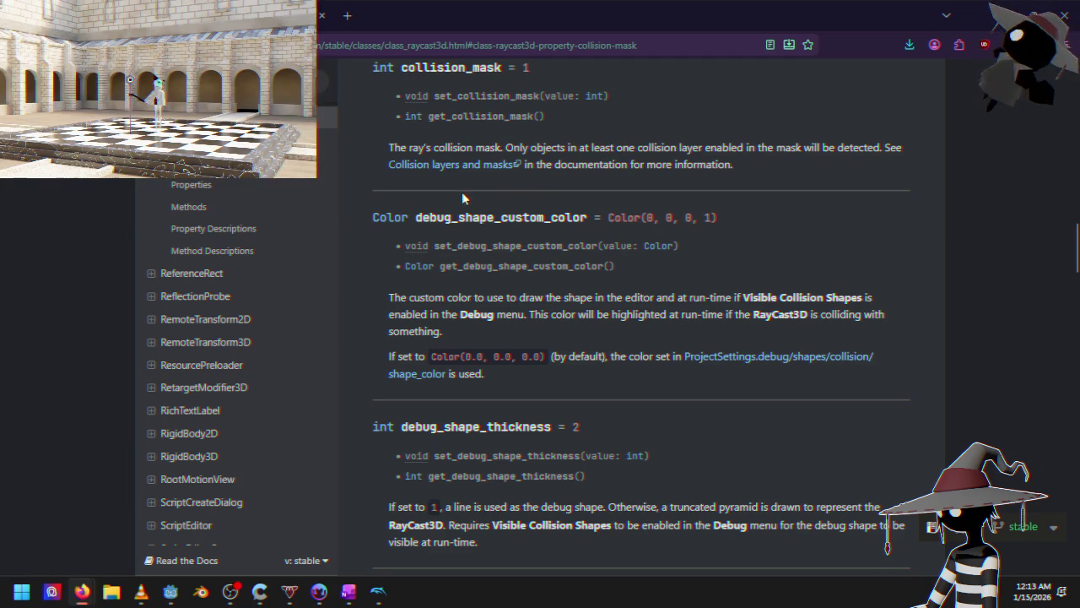
Open the Collision layers and masks guide, return to the RayCast3D page, and scroll it
{"action": "left_click", "coordinate": [458, 166]}
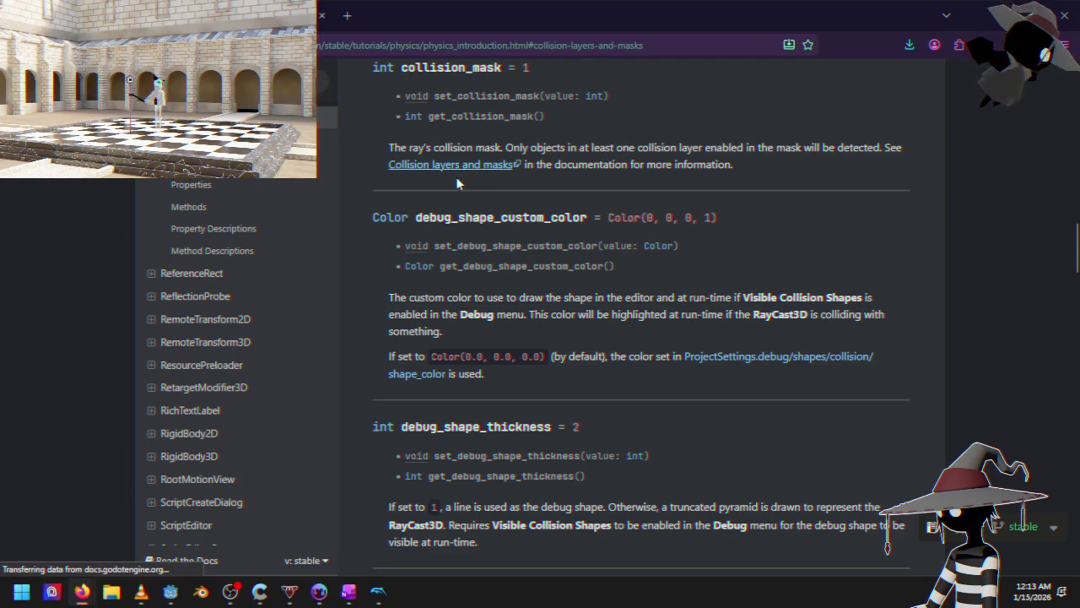
{"action": "key", "text": "alt+Left"}
{"action": "right_click", "coordinate": [465, 306]}
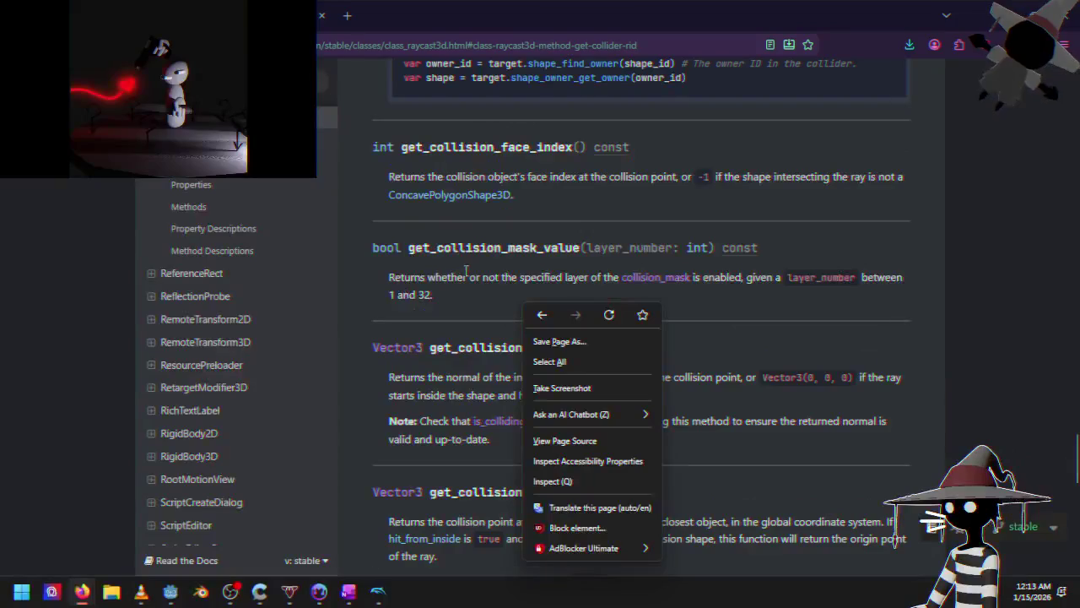
{"action": "left_click", "coordinate": [585, 216]}
{"action": "scroll", "coordinate": [583, 215], "scroll_direction": "up", "scroll_amount": 20}
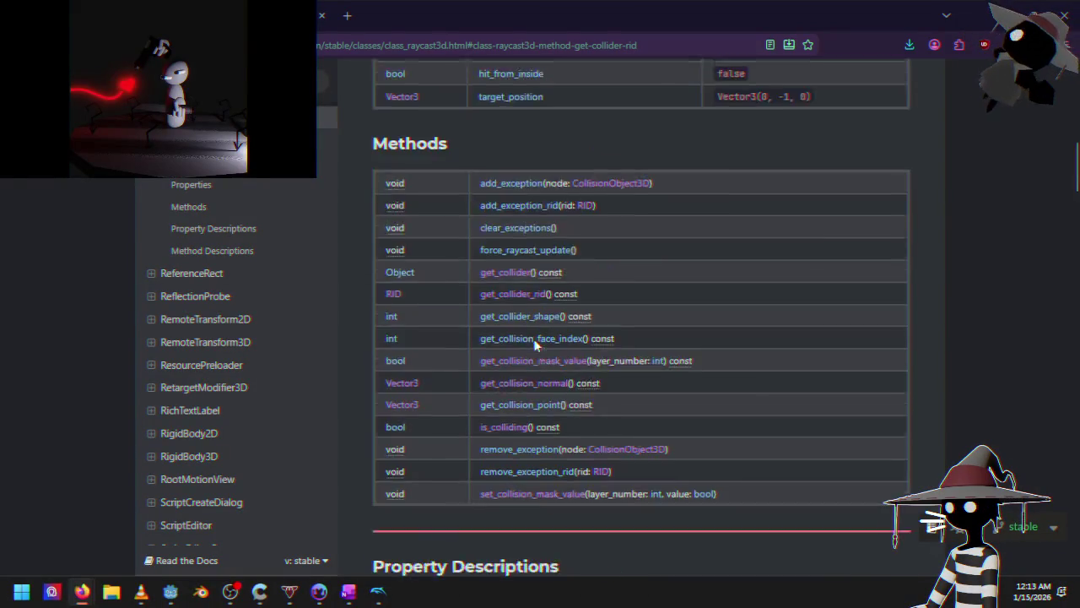
{"action": "scroll", "coordinate": [521, 359], "scroll_direction": "up", "scroll_amount": 2}
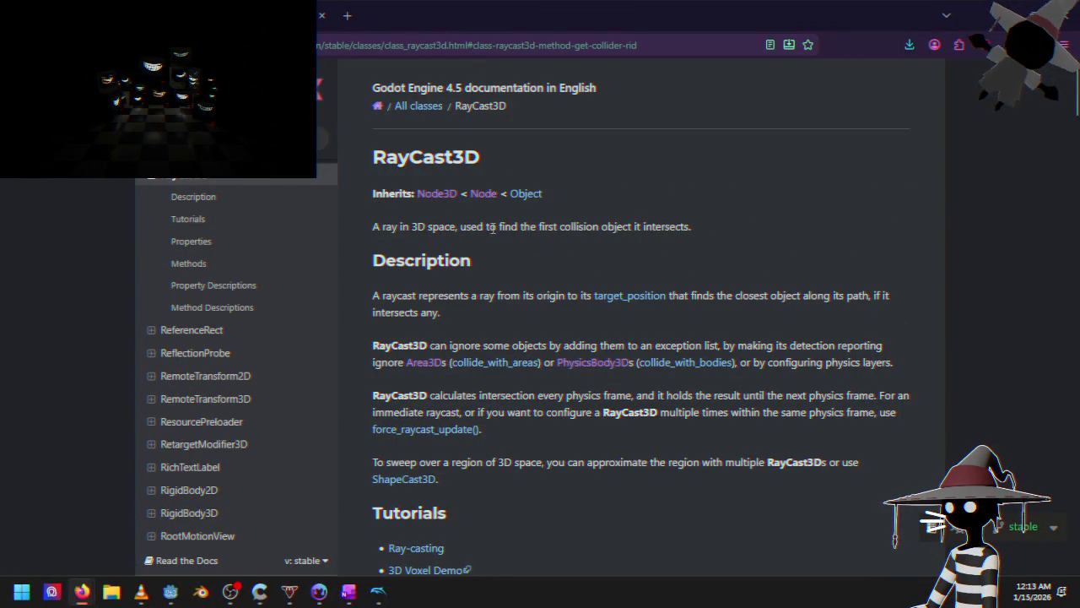
{"action": "scroll", "coordinate": [462, 287], "scroll_direction": "down", "scroll_amount": 6}
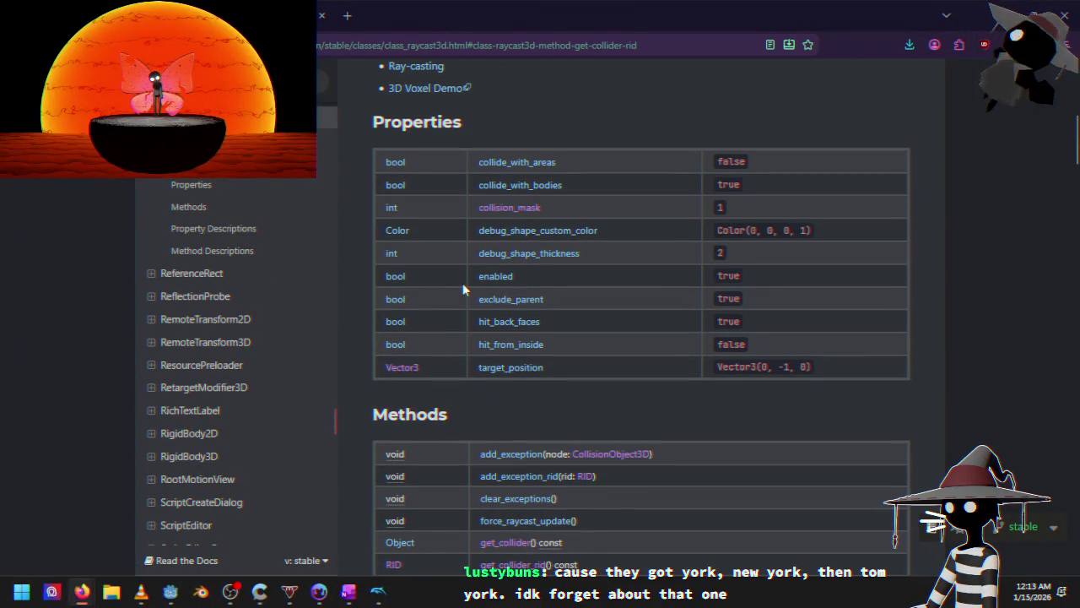
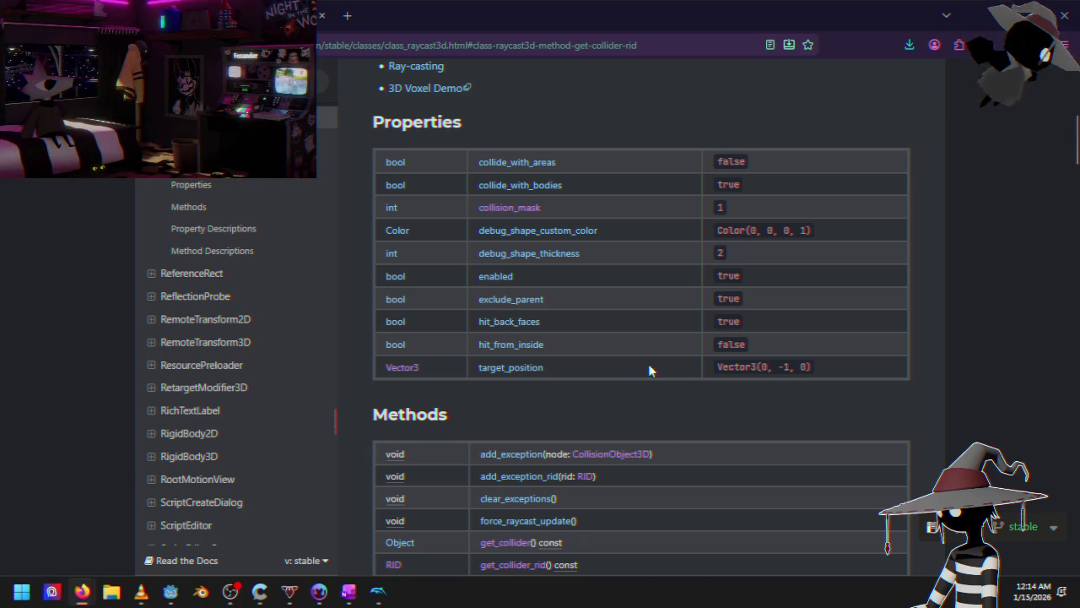
Jump to the is_colliding() method description on the RayCast3D docs page
{"action": "scroll", "coordinate": [555, 354], "scroll_direction": "down", "scroll_amount": 5}
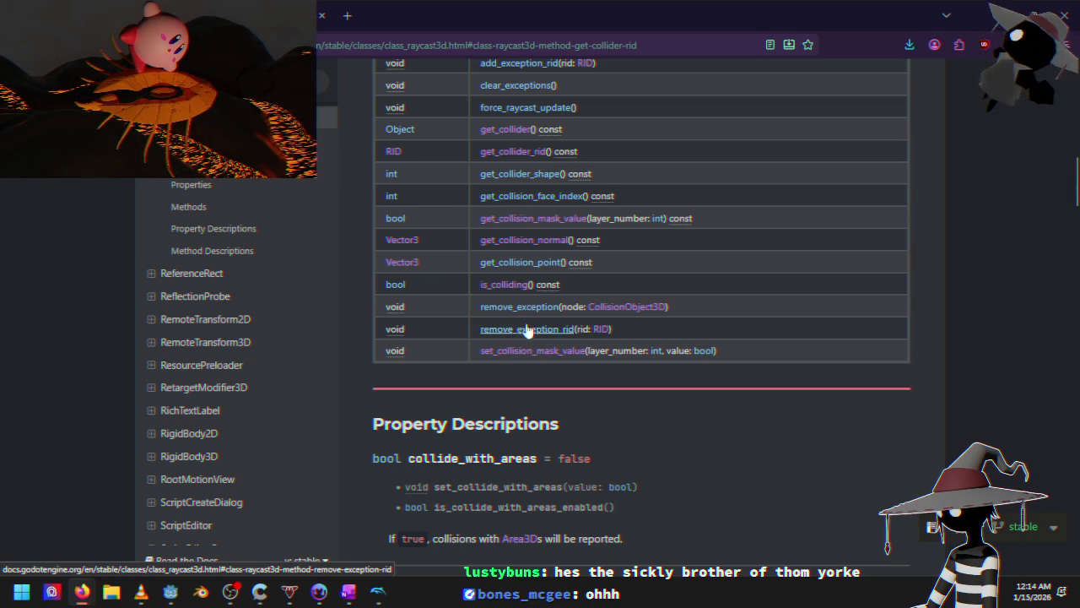
{"action": "scroll", "coordinate": [527, 329], "scroll_direction": "up", "scroll_amount": 1}
{"action": "left_click", "coordinate": [515, 354]}
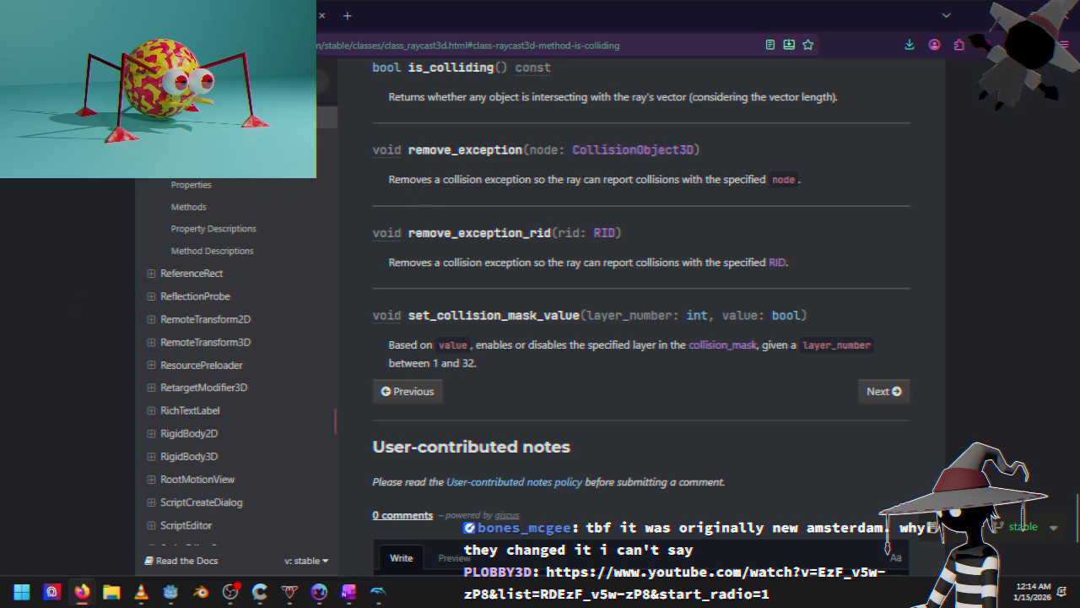
Load the YouTube link from chat in the browser
{"action": "key", "text": "ctrl+l"}
{"action": "key", "text": "ctrl+v"}
{"action": "key", "text": "Return"}
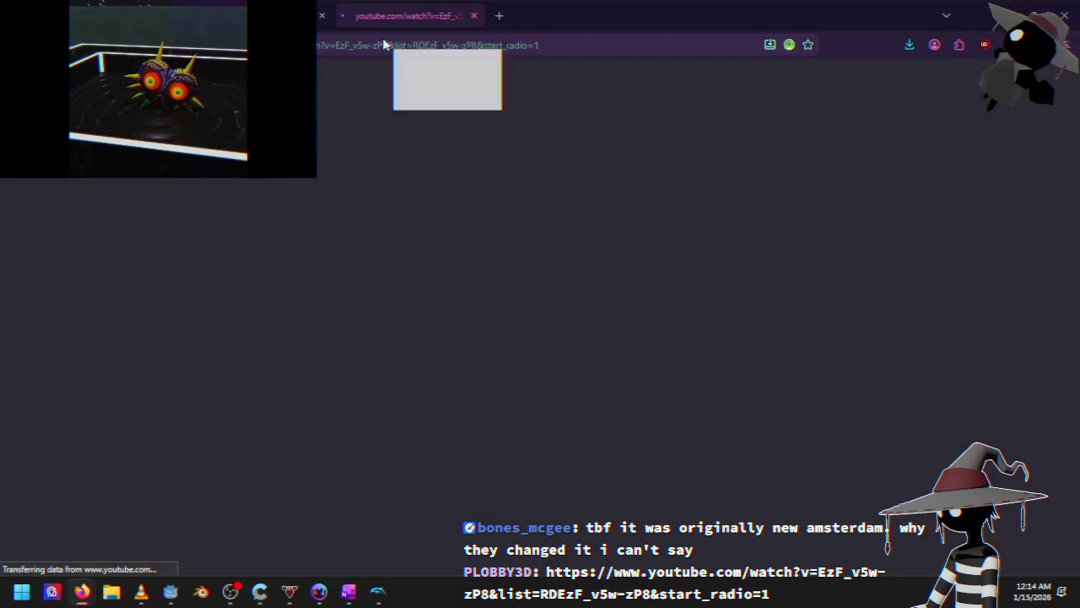
{"action": "key", "text": "ctrl+w"}
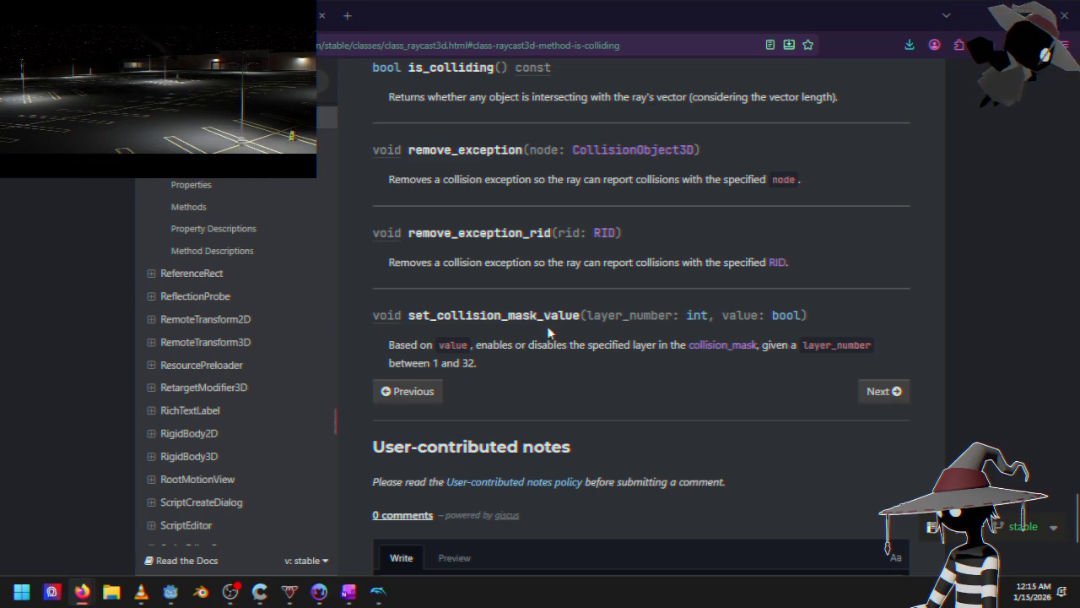
Read up from is_colliding() past get_collision_normal to get_collider(), then return to Godot
{"action": "scroll", "coordinate": [533, 246], "scroll_direction": "up", "scroll_amount": 3}
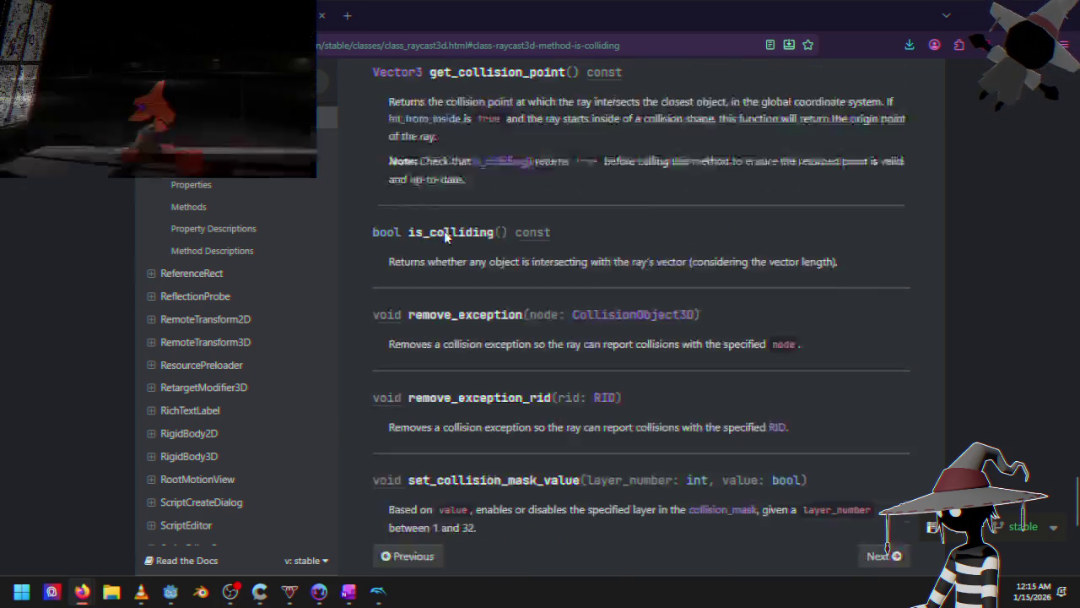
{"action": "scroll", "coordinate": [445, 237], "scroll_direction": "up", "scroll_amount": 3}
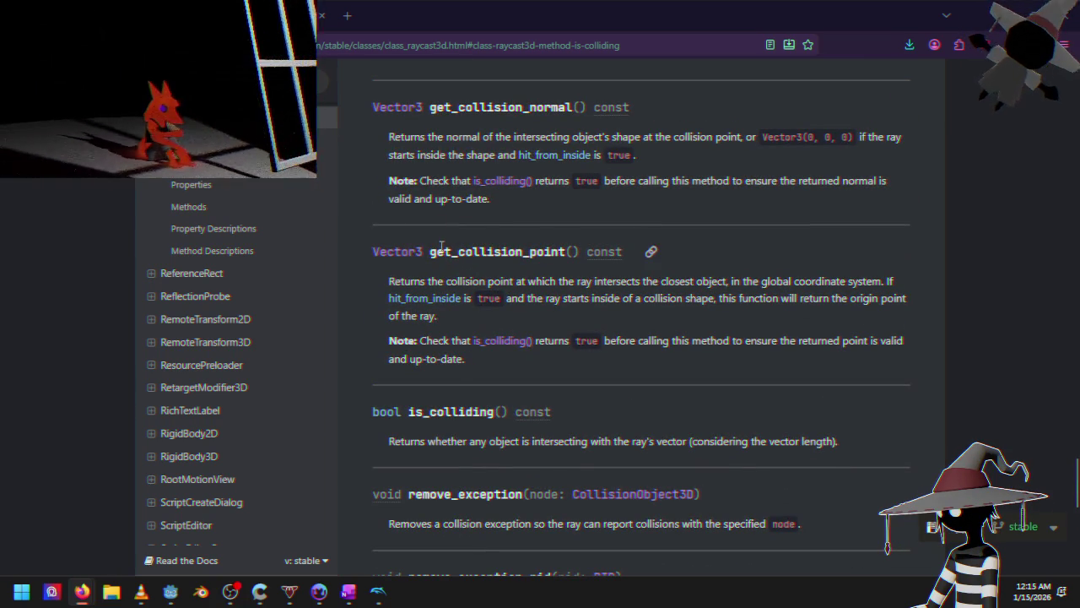
{"action": "scroll", "coordinate": [488, 277], "scroll_direction": "up", "scroll_amount": 2}
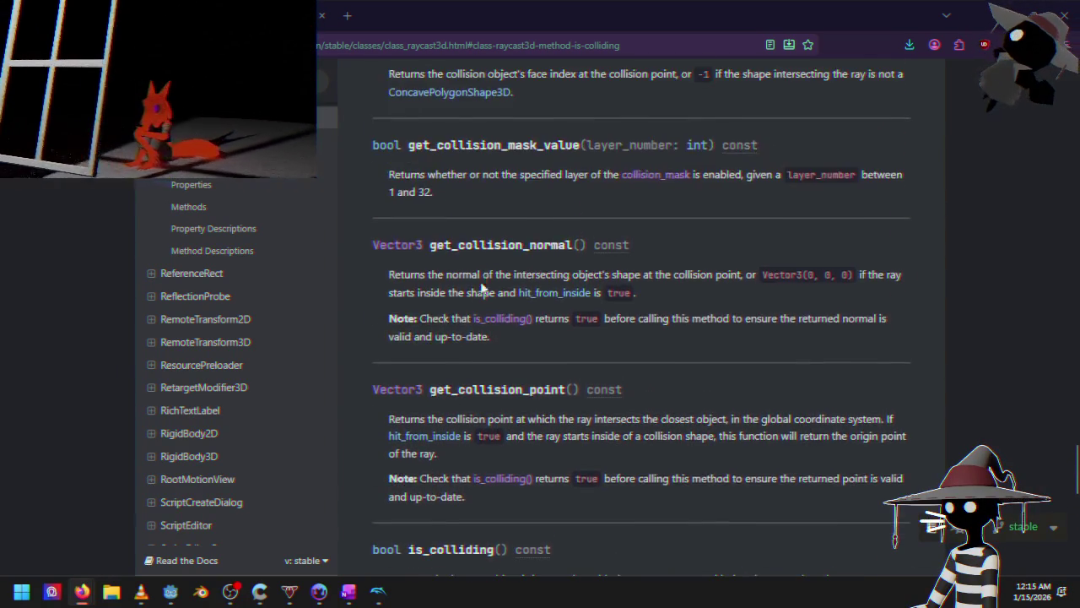
{"action": "scroll", "coordinate": [477, 291], "scroll_direction": "up", "scroll_amount": 4}
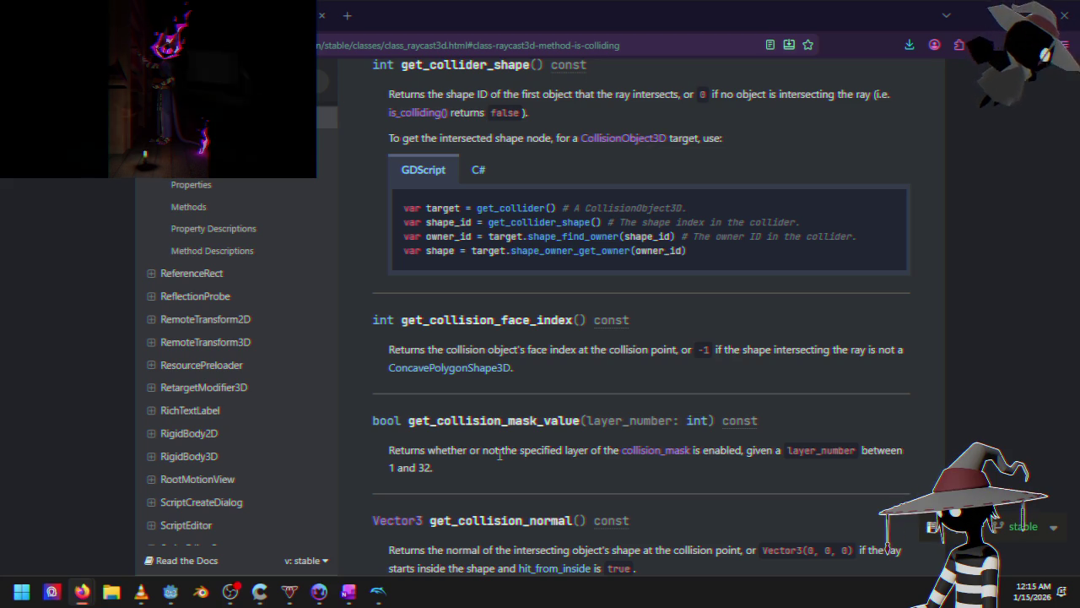
{"action": "scroll", "coordinate": [498, 455], "scroll_direction": "up", "scroll_amount": 3}
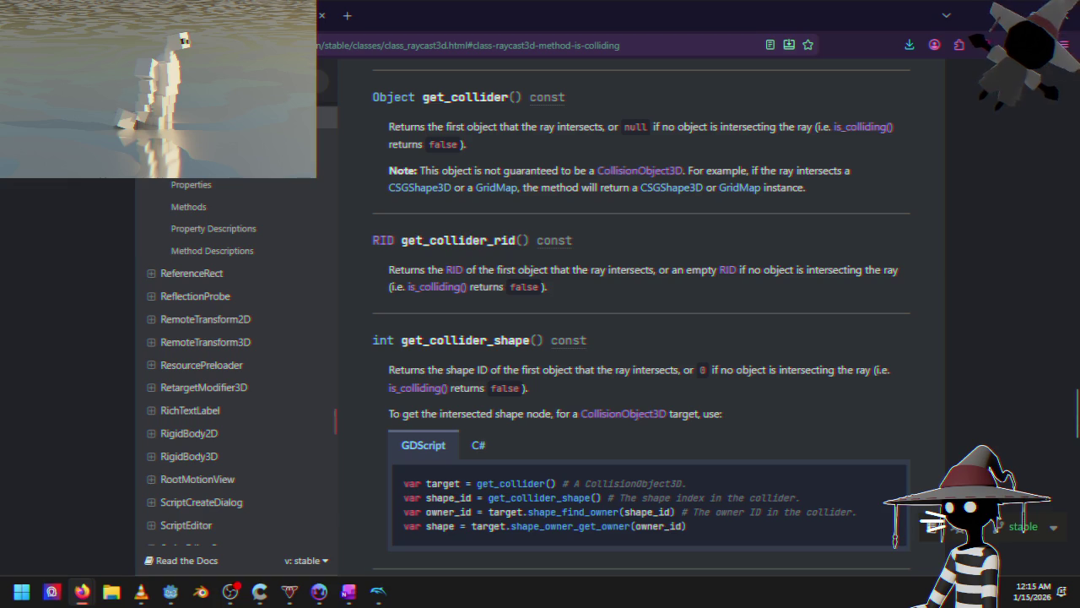
{"action": "key", "text": "alt+Tab"}
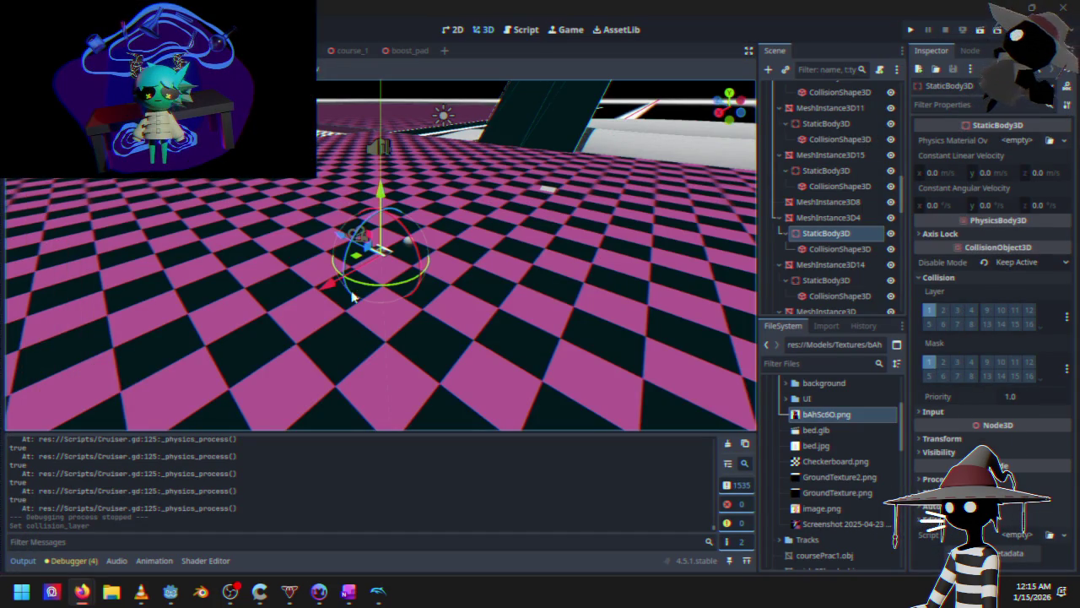
Look around the course_1 body, then move through the scene tabs to the Cruiser scene
{"action": "scroll", "coordinate": [358, 289], "scroll_direction": "up", "scroll_amount": 3}
{"action": "mouse_move", "coordinate": [386, 284]}
{"action": "left_mouse_down"}
{"action": "mouse_move", "coordinate": [500, 284]}
{"action": "mouse_move", "coordinate": [392, 272]}
{"action": "mouse_move", "coordinate": [419, 101]}
{"action": "left_mouse_up"}
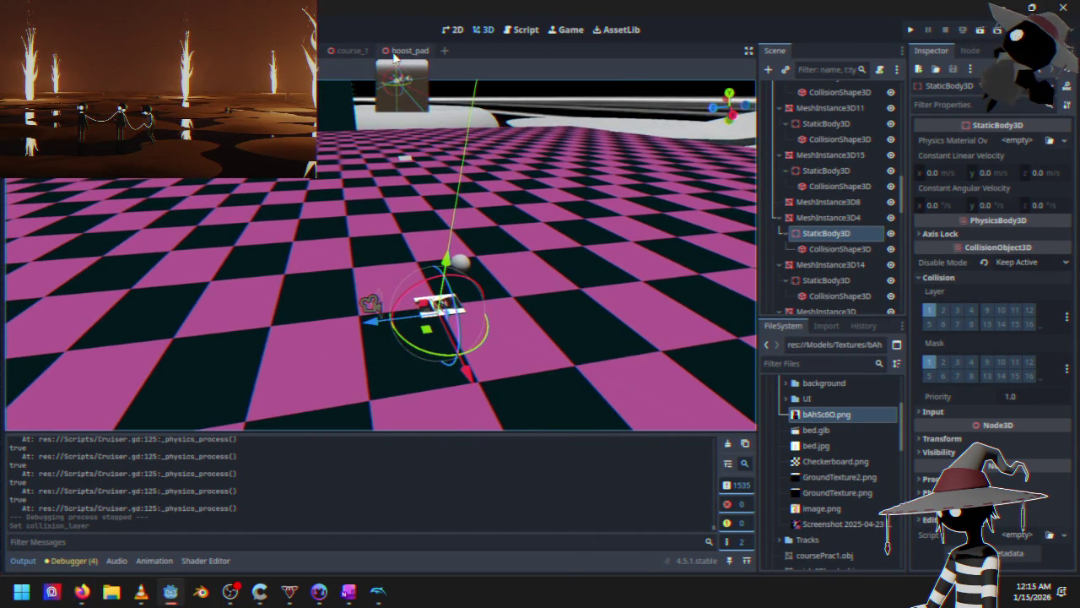
{"action": "left_click", "coordinate": [394, 54]}
{"action": "left_click", "coordinate": [341, 52]}
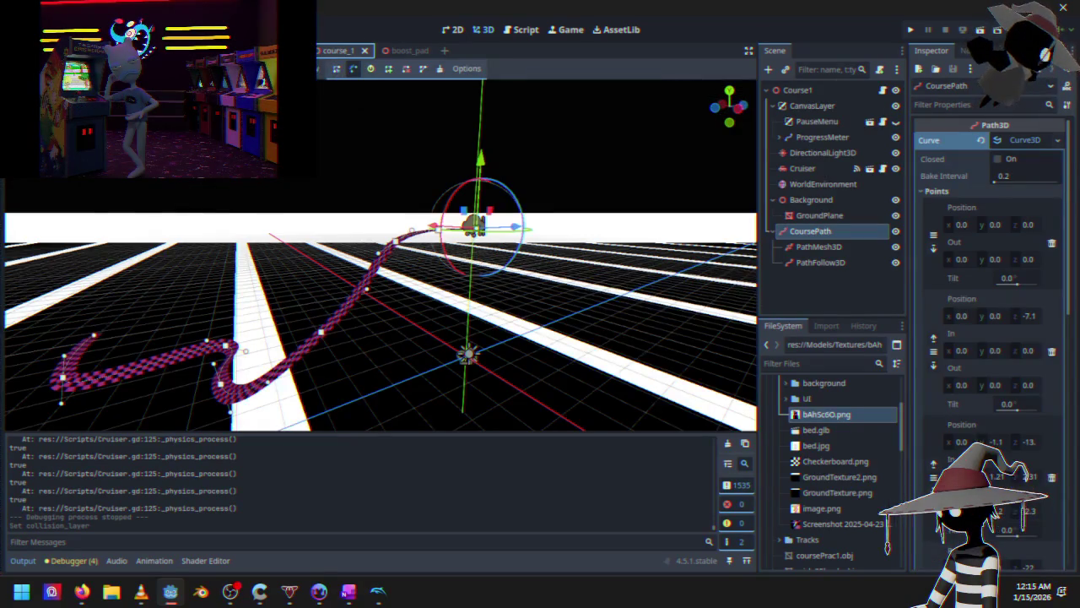
{"action": "left_click", "coordinate": [287, 51]}
Orbit around the cruiser's raycasts and duplicate RayCast3D2 as RayCast3D3
{"action": "scroll", "coordinate": [403, 295], "scroll_direction": "up", "scroll_amount": 3}
{"action": "scroll", "coordinate": [414, 292], "scroll_direction": "down", "scroll_amount": 2}
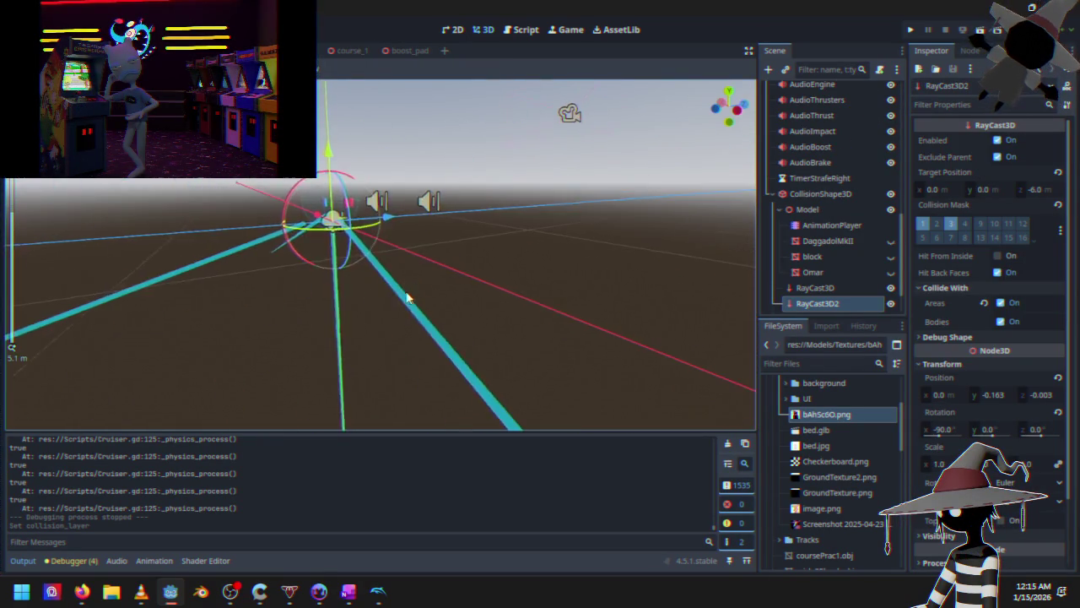
{"action": "scroll", "coordinate": [407, 297], "scroll_direction": "down", "scroll_amount": 2}
{"action": "scroll", "coordinate": [442, 292], "scroll_direction": "up", "scroll_amount": 2}
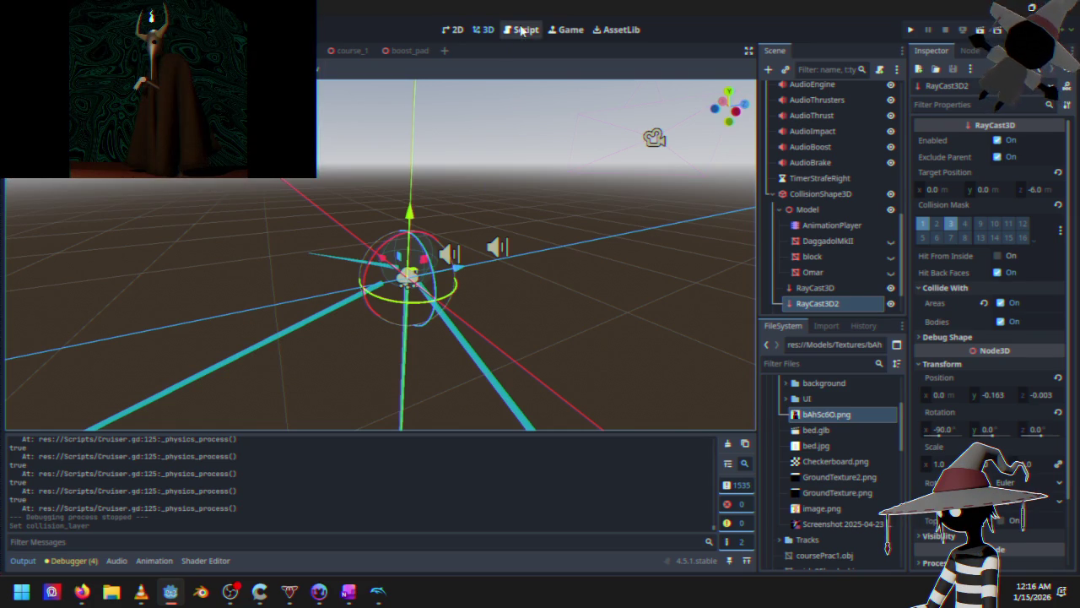
{"action": "mouse_move", "coordinate": [527, 277]}
{"action": "left_mouse_down"}
{"action": "mouse_move", "coordinate": [496, 279]}
{"action": "mouse_move", "coordinate": [509, 274]}
{"action": "left_mouse_up"}
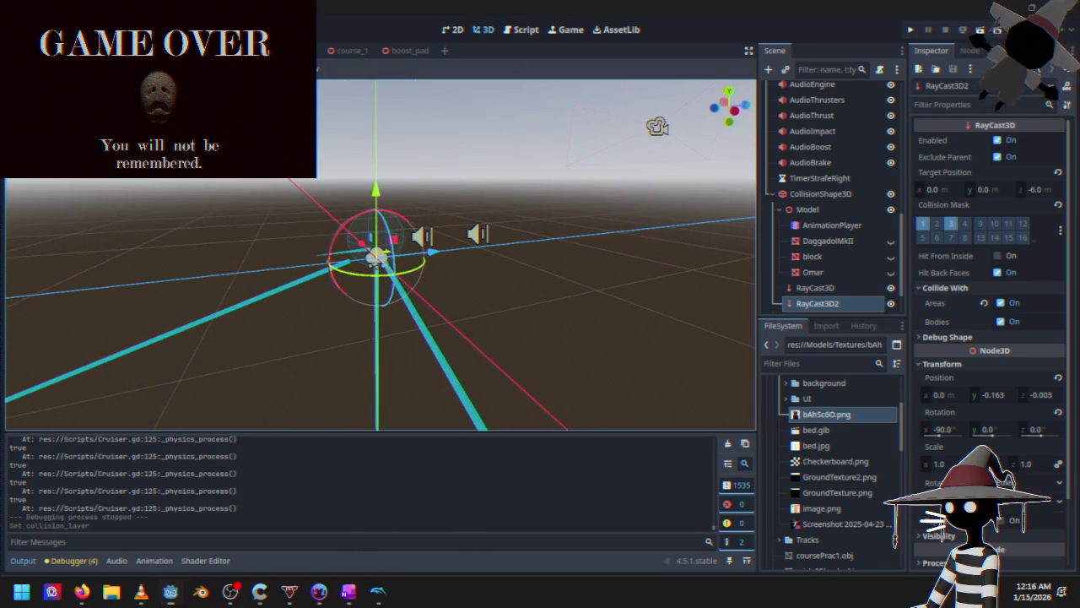
{"action": "left_click", "coordinate": [949, 447]}
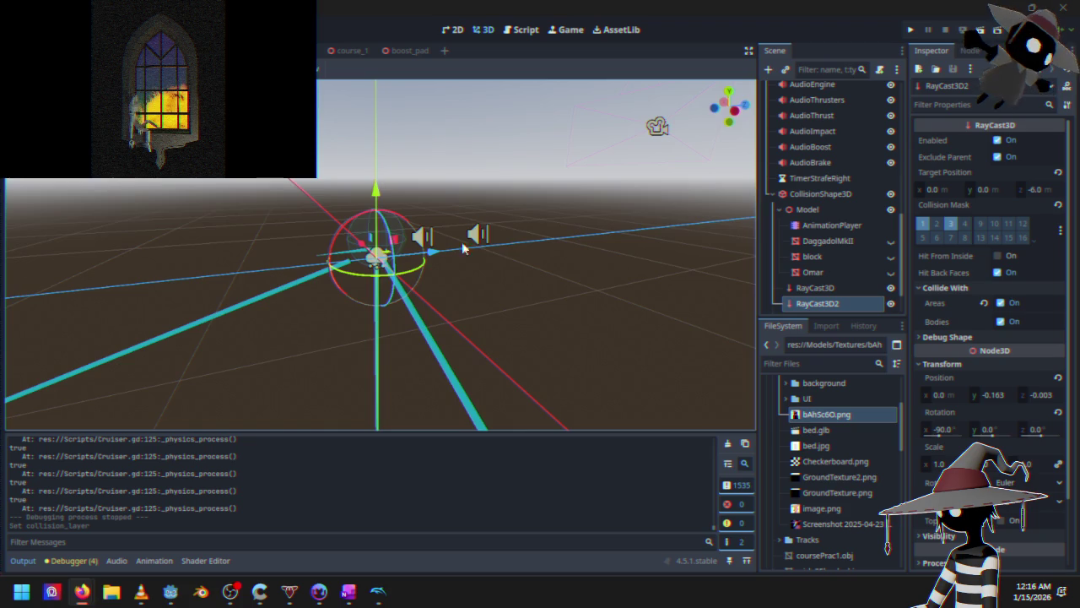
{"action": "left_click_drag", "start_coordinate": [462, 247], "coordinate": [485, 260]}
{"action": "scroll", "coordinate": [827, 261], "scroll_direction": "down", "scroll_amount": 2}
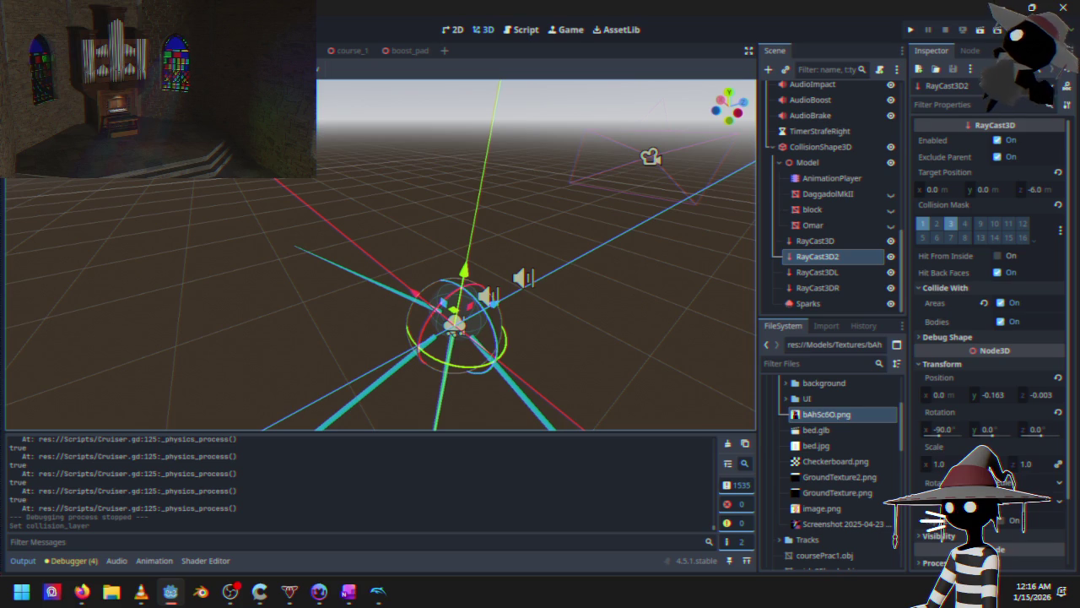
{"action": "mouse_move", "coordinate": [508, 303]}
{"action": "left_mouse_down"}
{"action": "mouse_move", "coordinate": [435, 295]}
{"action": "mouse_move", "coordinate": [455, 304]}
{"action": "mouse_move", "coordinate": [439, 250]}
{"action": "mouse_move", "coordinate": [424, 281]}
{"action": "mouse_move", "coordinate": [394, 243]}
{"action": "left_mouse_up"}
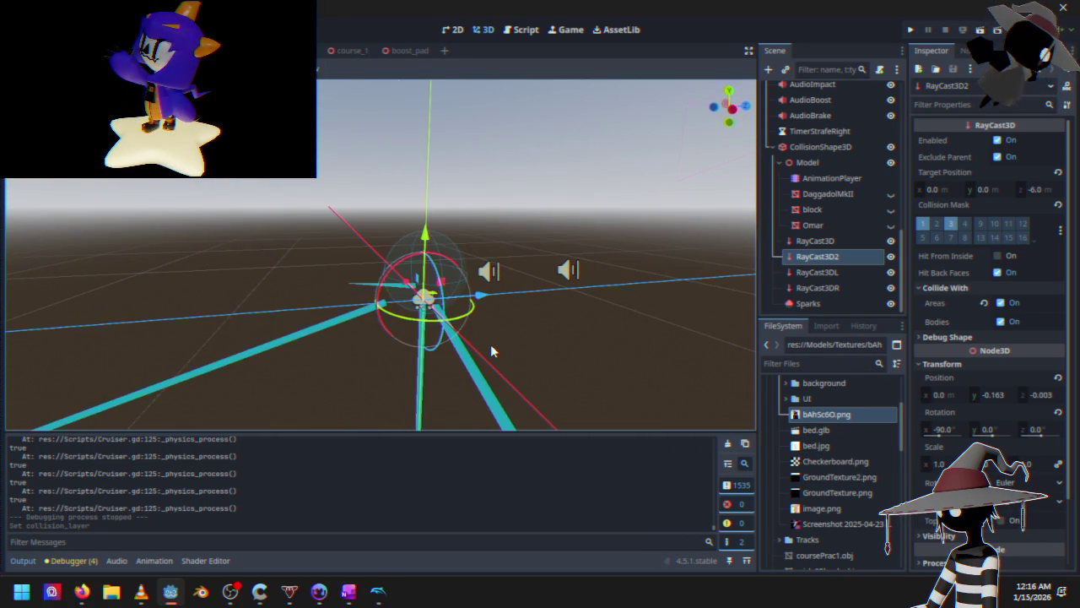
{"action": "key", "text": "ctrl+d"}
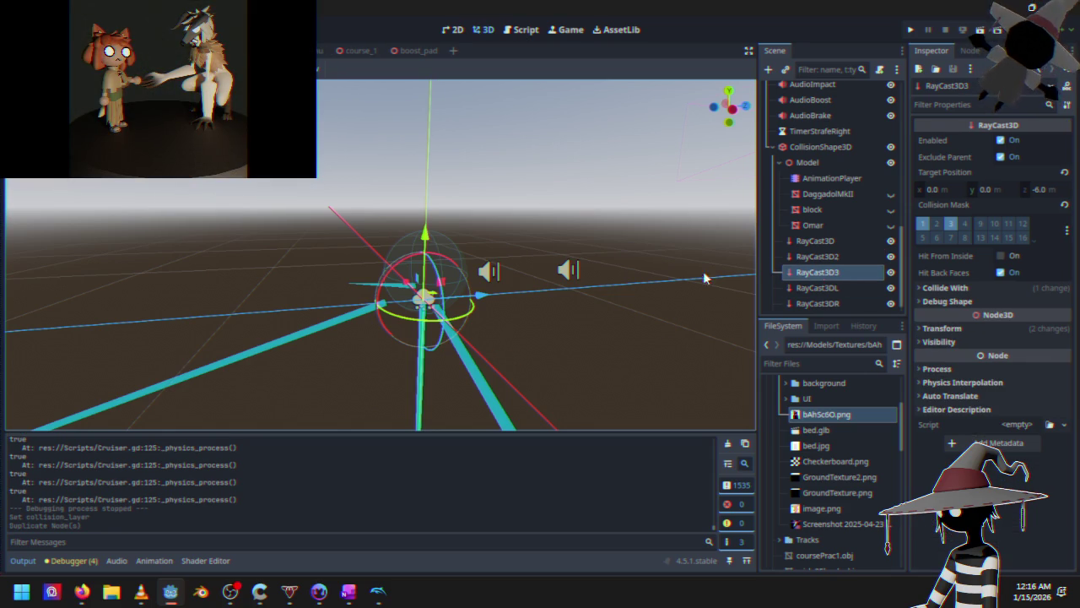
On RayCast3D2, turn off collision mask layer 3 and stop it colliding with areas
{"action": "left_click", "coordinate": [528, 32]}
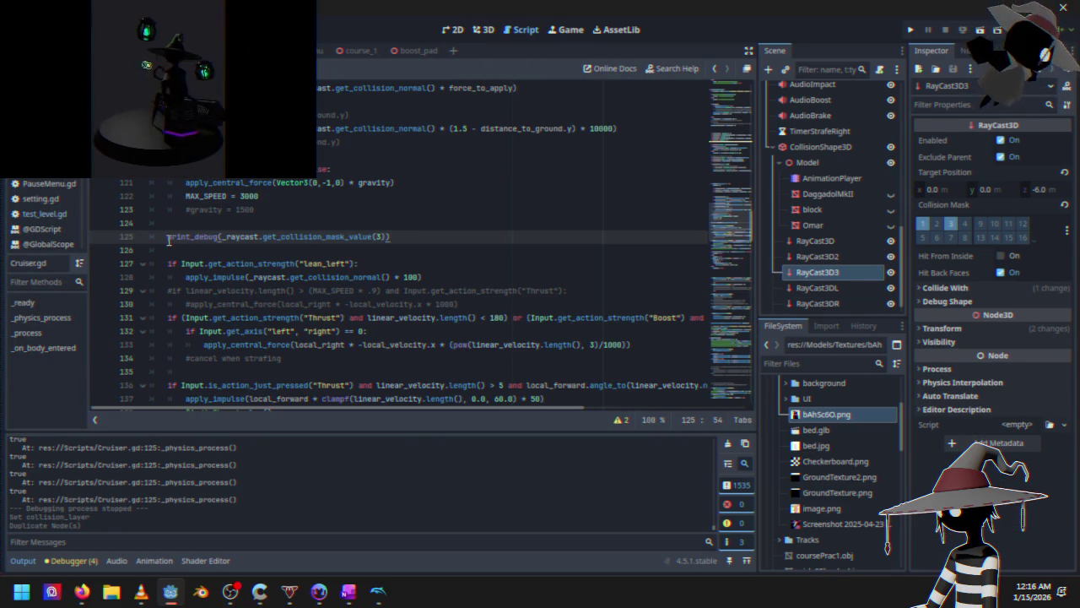
{"action": "left_click", "coordinate": [820, 258]}
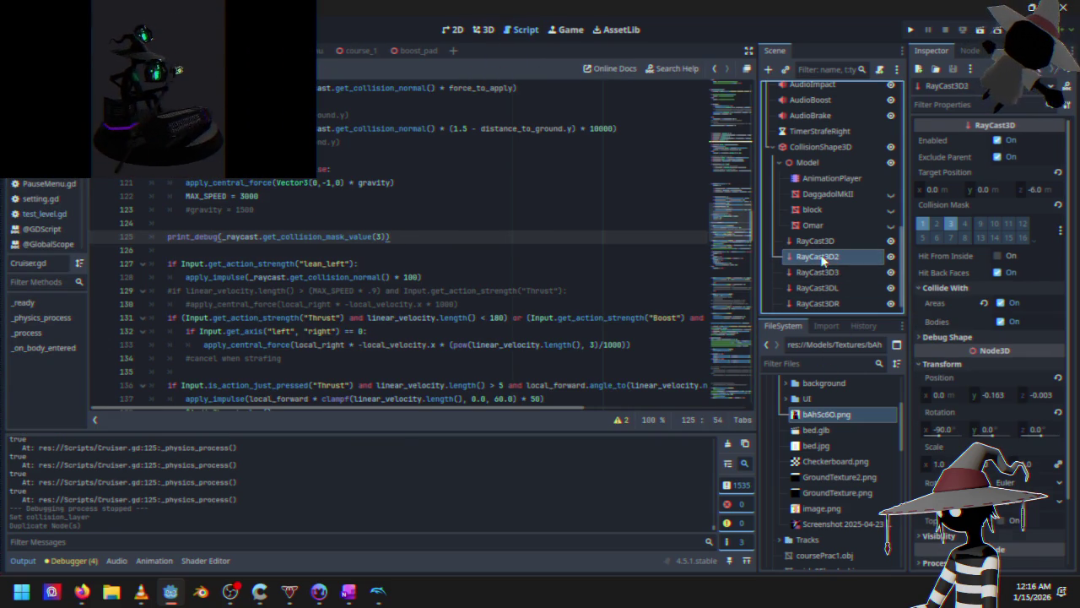
{"action": "left_click", "coordinate": [953, 223]}
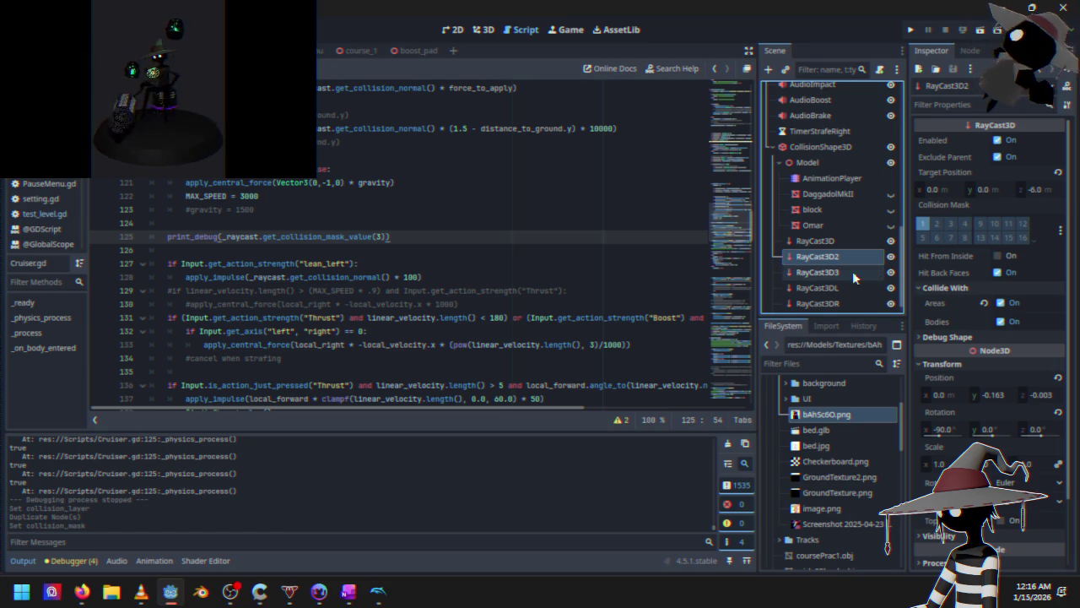
{"action": "left_click", "coordinate": [1001, 303]}
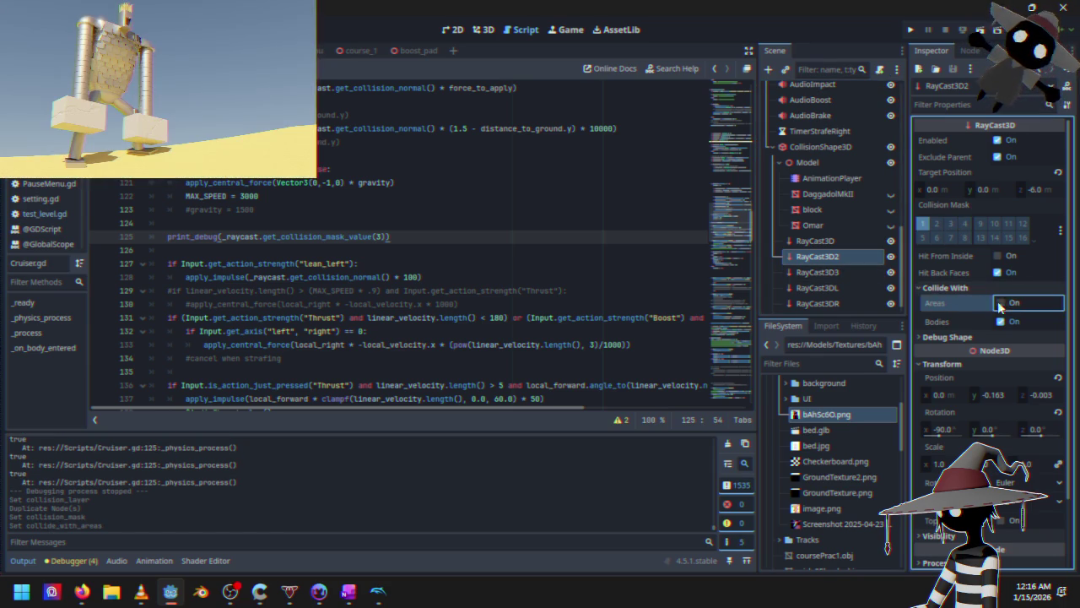
Set RayCast3D3's collision mask so it detects only layer 3
{"action": "left_click", "coordinate": [820, 272]}
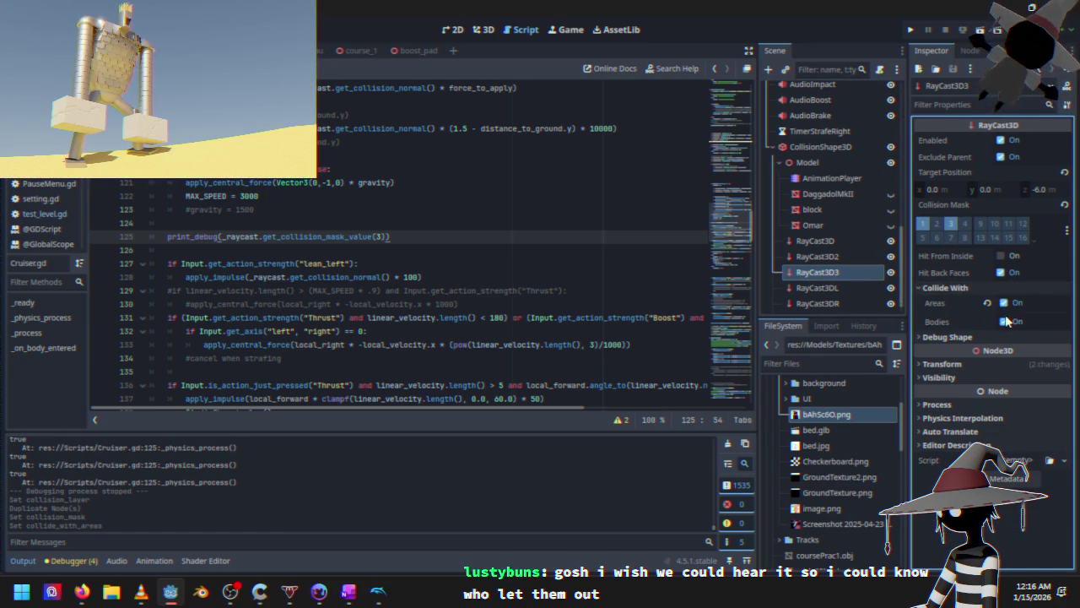
{"action": "left_click", "coordinate": [923, 224]}
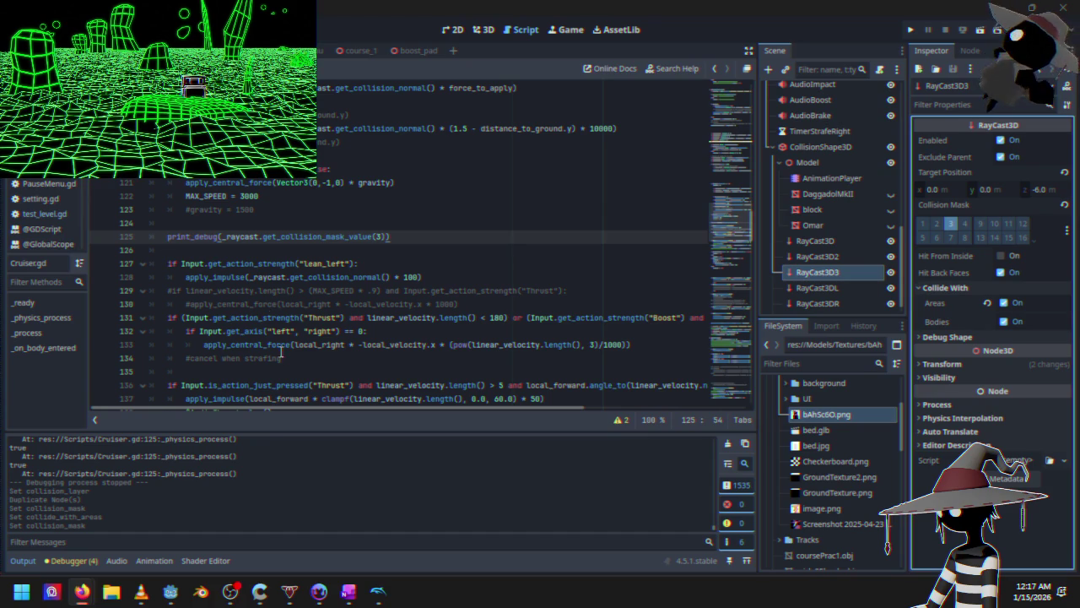
{"action": "left_click", "coordinate": [226, 238]}
Change line 125 to print_debug($CollisionShape3D/RayCast3D3.is_colliding())
{"action": "left_click_drag", "start_coordinate": [229, 239], "coordinate": [384, 239]}
{"action": "key", "text": "BackSpace"}
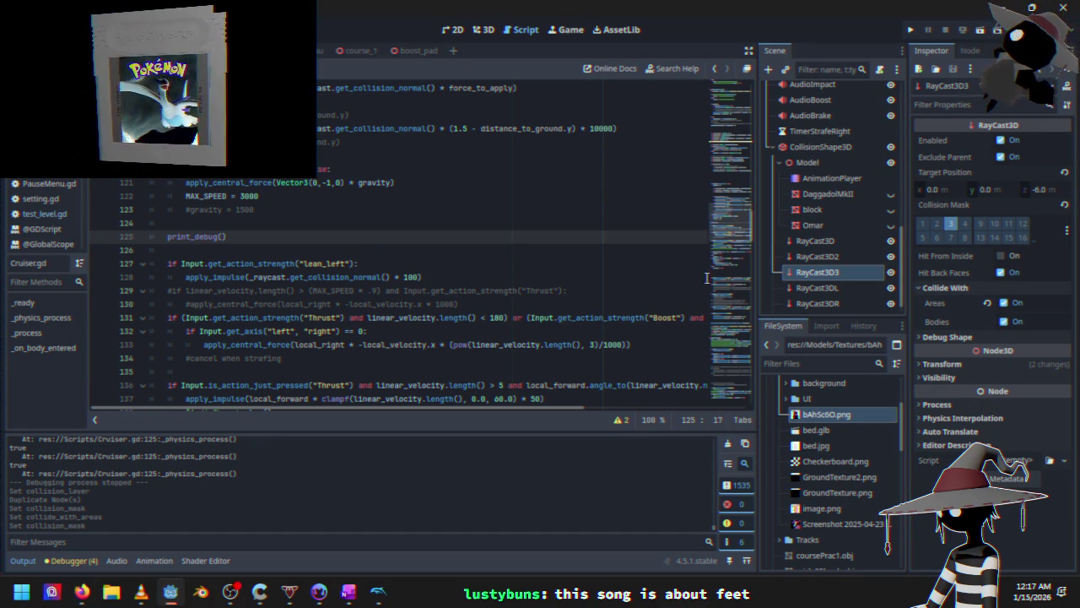
{"action": "mouse_move", "coordinate": [815, 272]}
{"action": "left_mouse_down"}
{"action": "mouse_move", "coordinate": [350, 265]}
{"action": "mouse_move", "coordinate": [224, 237]}
{"action": "left_mouse_up"}
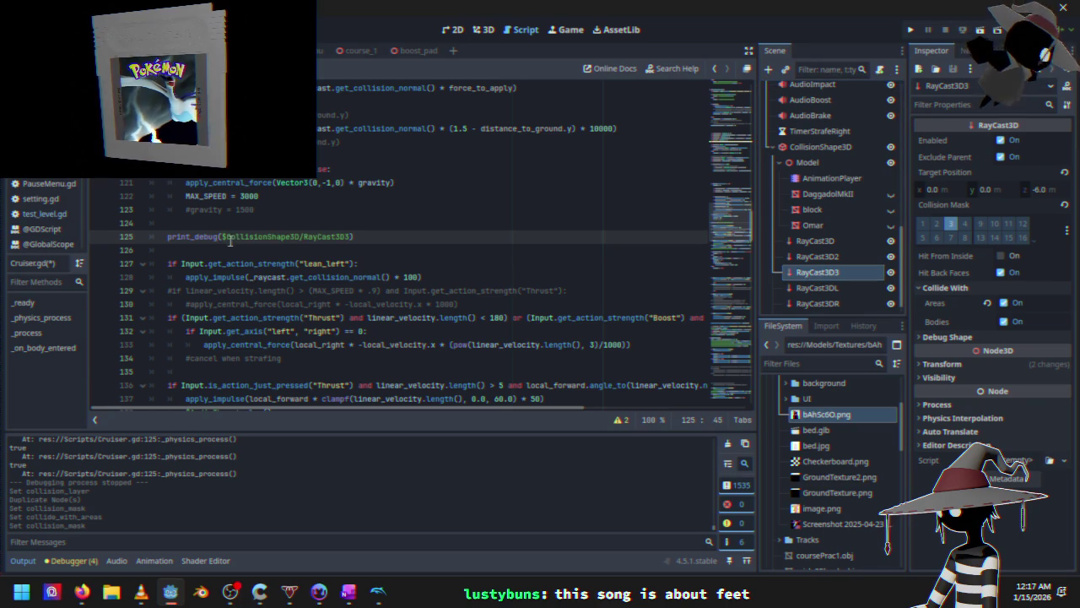
{"action": "type", "text": ".is_col"}
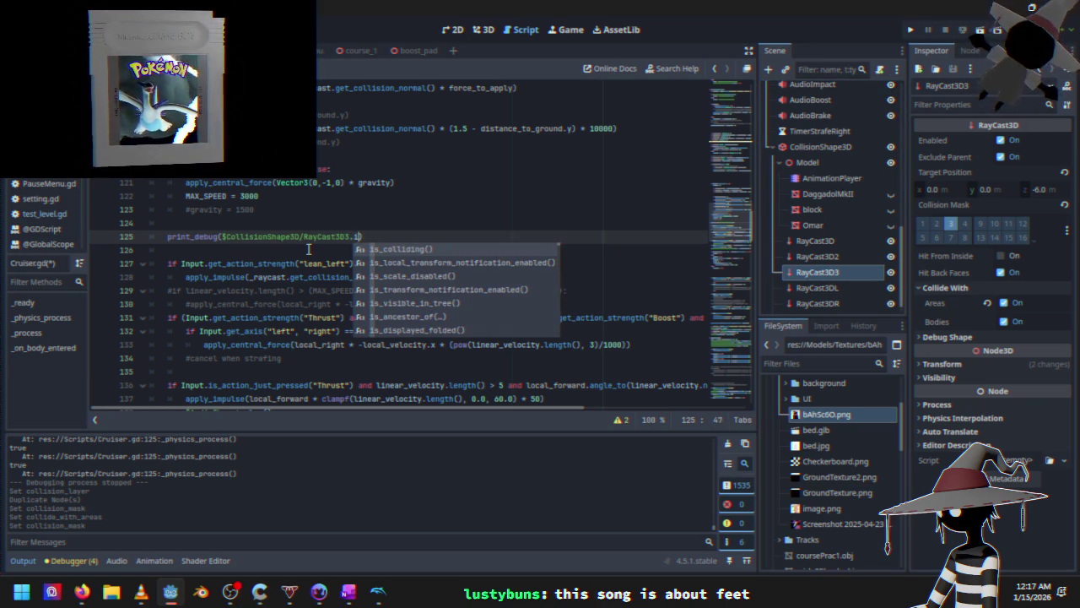
{"action": "key", "text": "Return"}
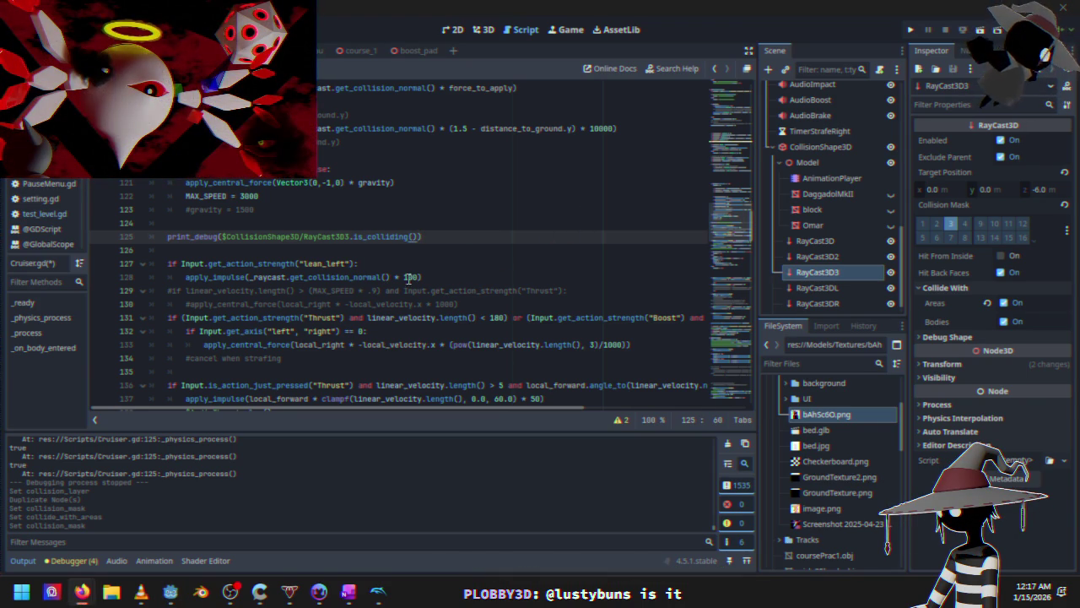
Save and run the project, then start a race from the Black Sun menu
{"action": "left_click", "coordinate": [917, 30]}
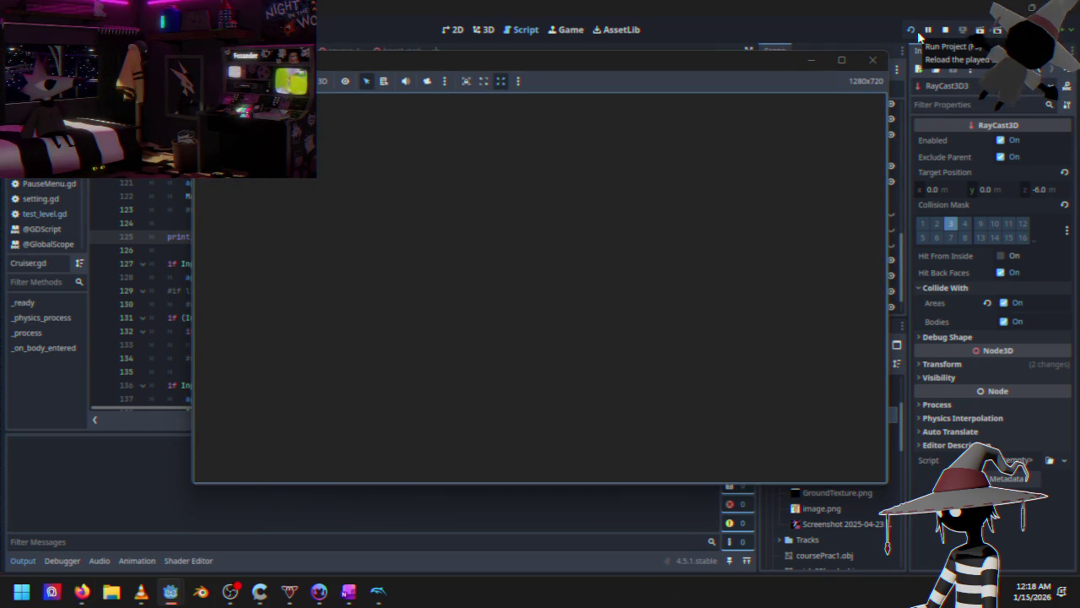
{"action": "key", "text": "Down"}
{"action": "key", "text": "Up"}
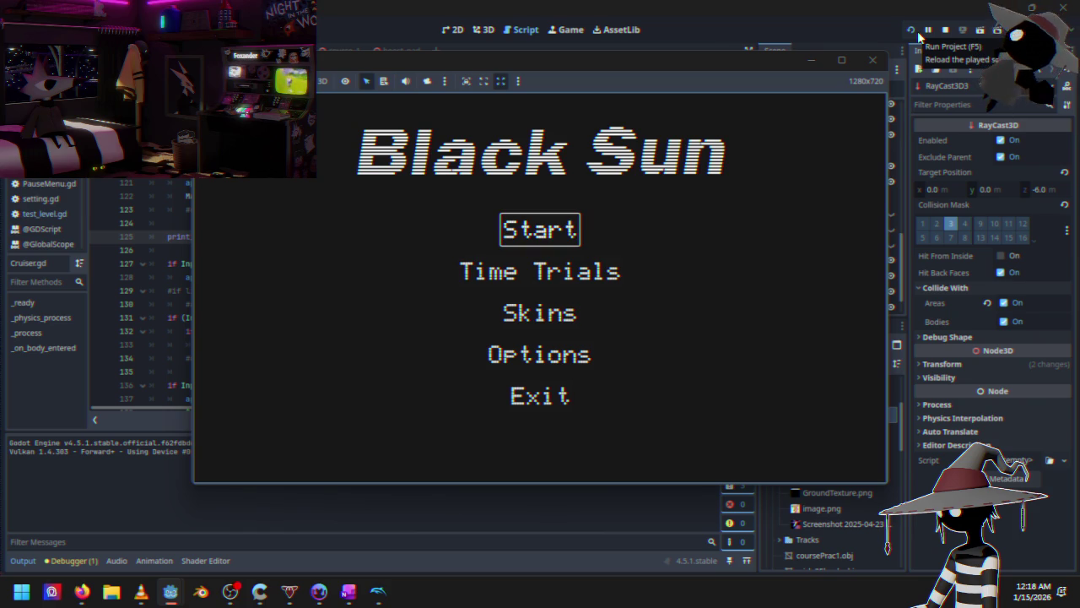
{"action": "key", "text": "Down"}
{"action": "key", "text": "Return"}
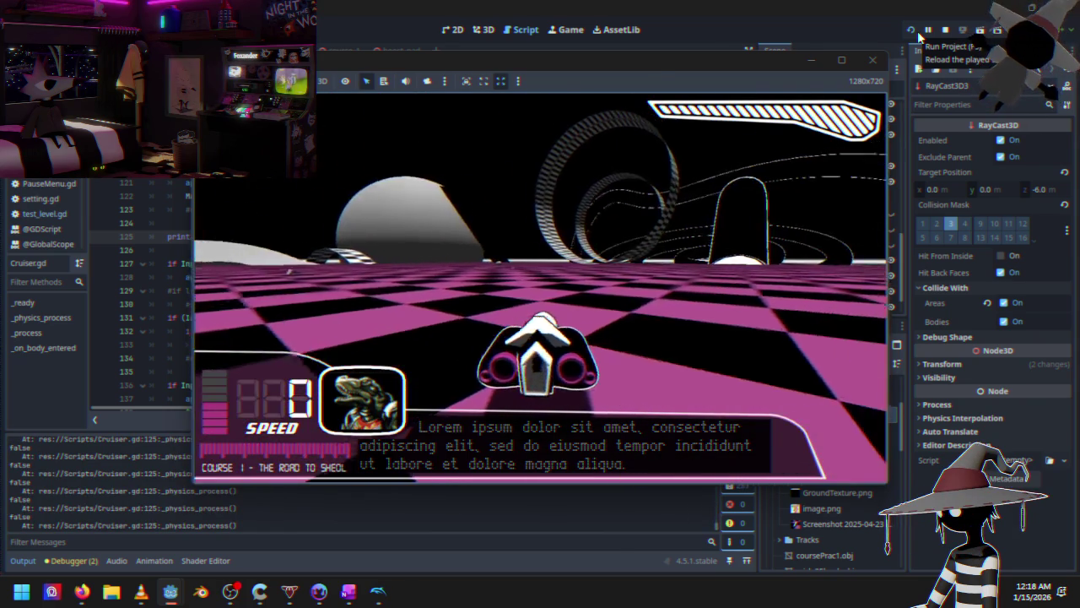
Drive the cruiser briefly on Course 1, then stop the game
{"action": "key", "text": "Up"}
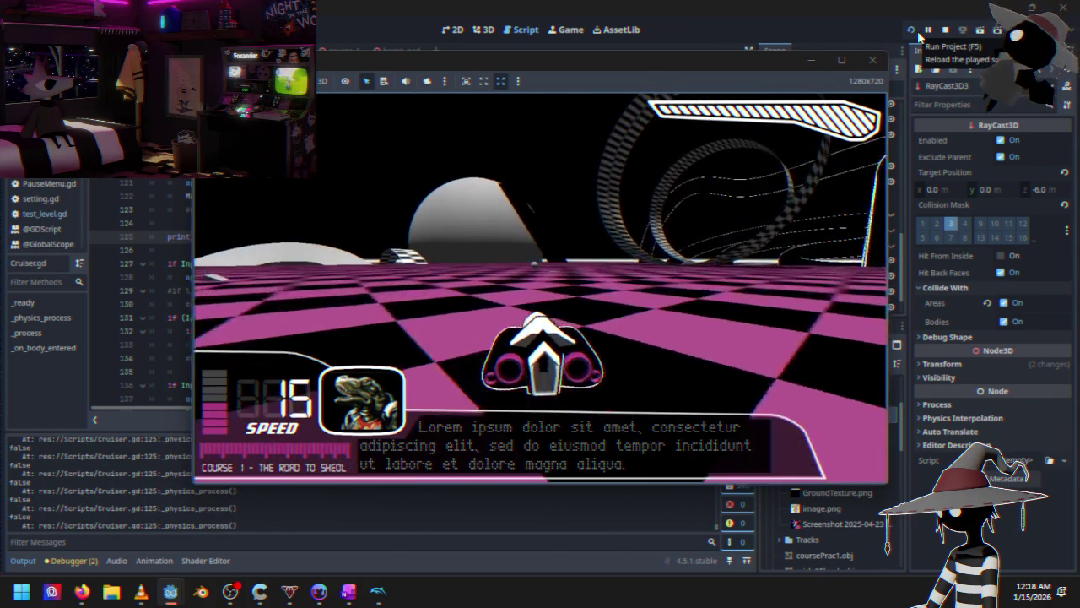
{"action": "key", "text": "Left"}
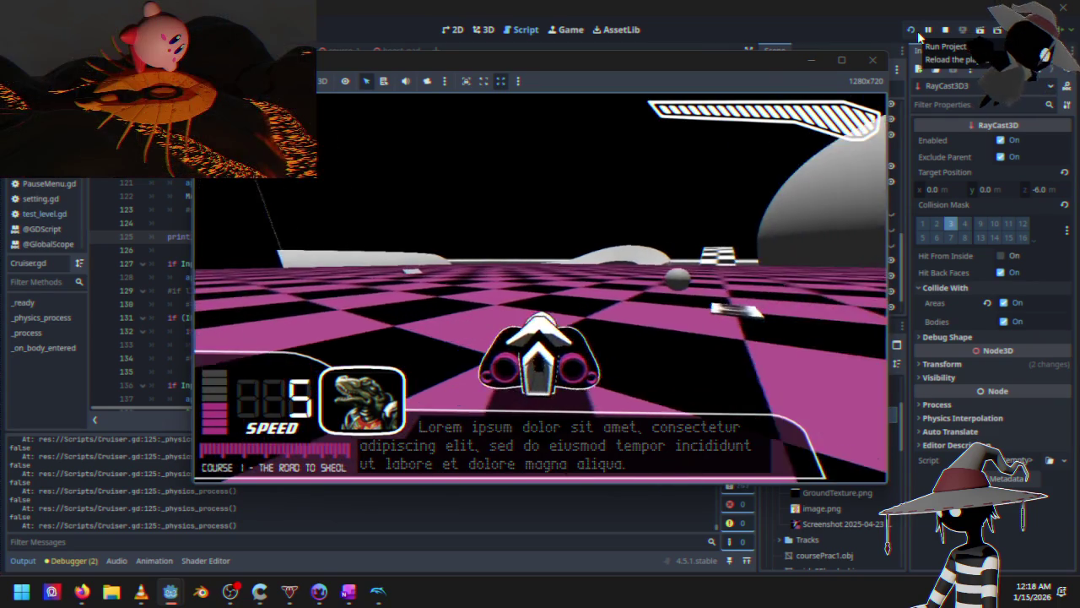
{"action": "key", "text": "Right"}
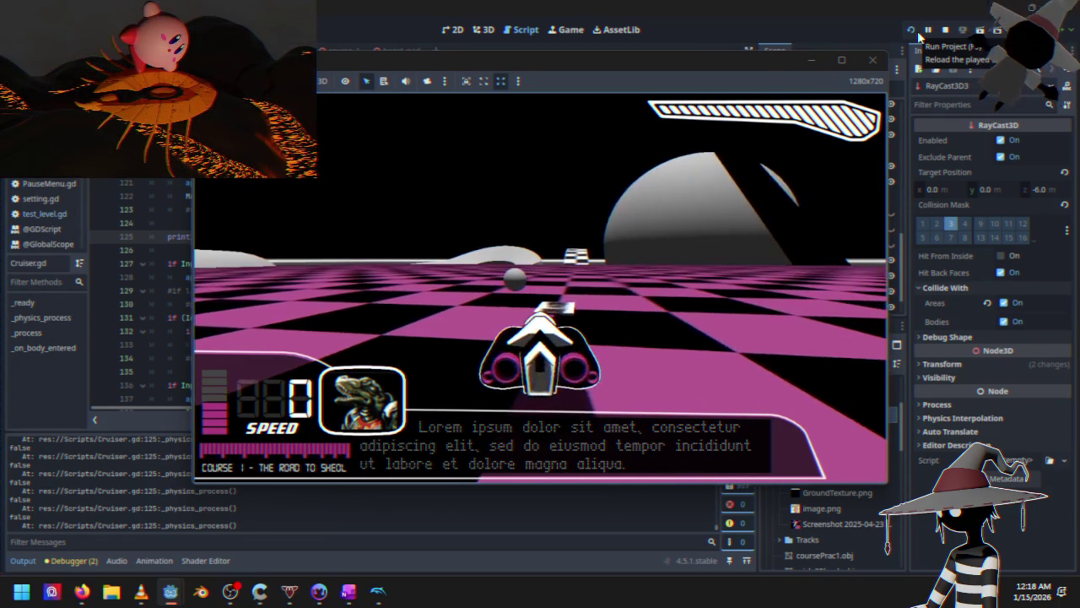
{"action": "key", "text": "Up"}
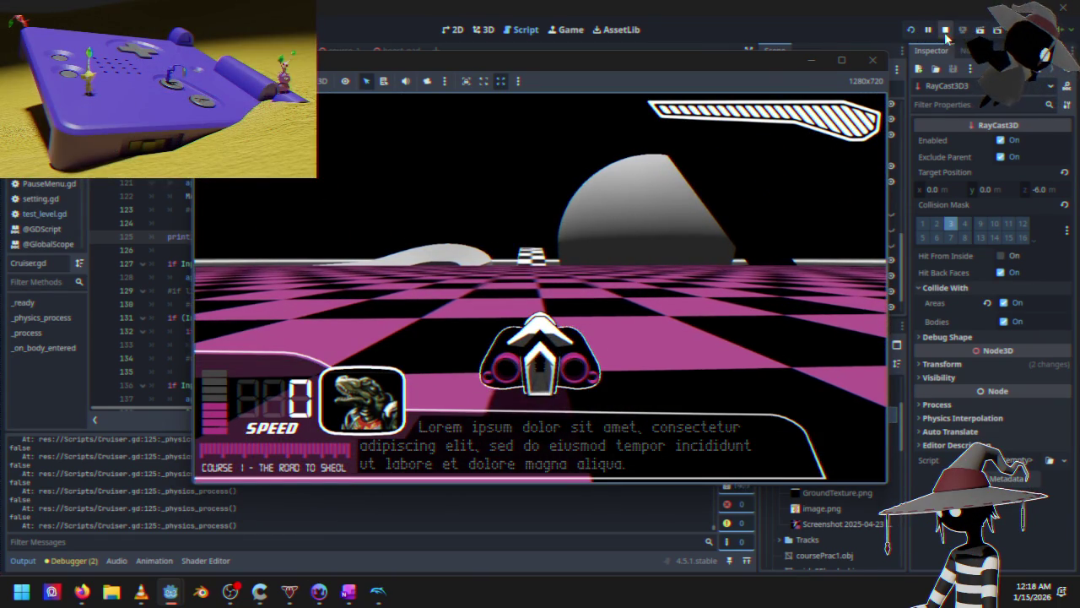
{"action": "left_click", "coordinate": [945, 32]}
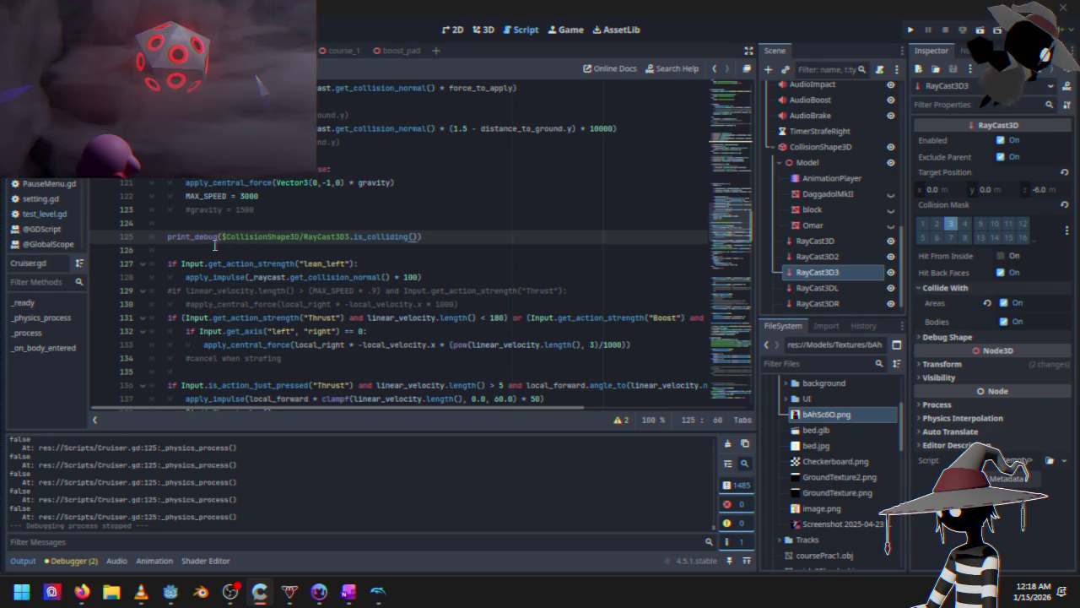
Turn line 125 into 'if $CollisionShape3D/RayCast3D3.is_colliding():' with an indented line below
{"action": "left_click", "coordinate": [218, 239]}
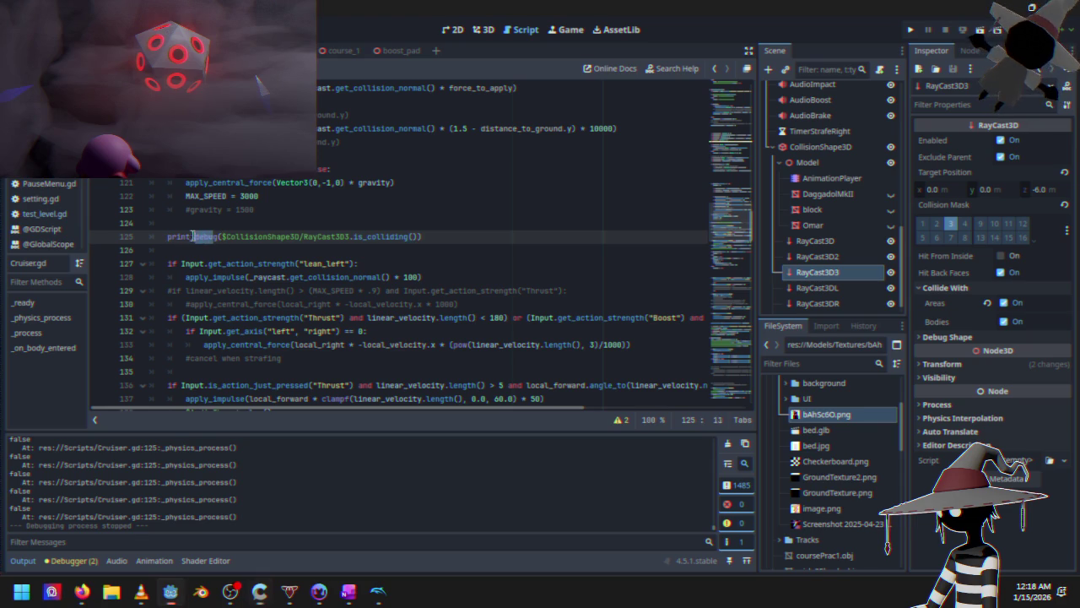
{"action": "left_click_drag", "start_coordinate": [218, 237], "coordinate": [166, 237]}
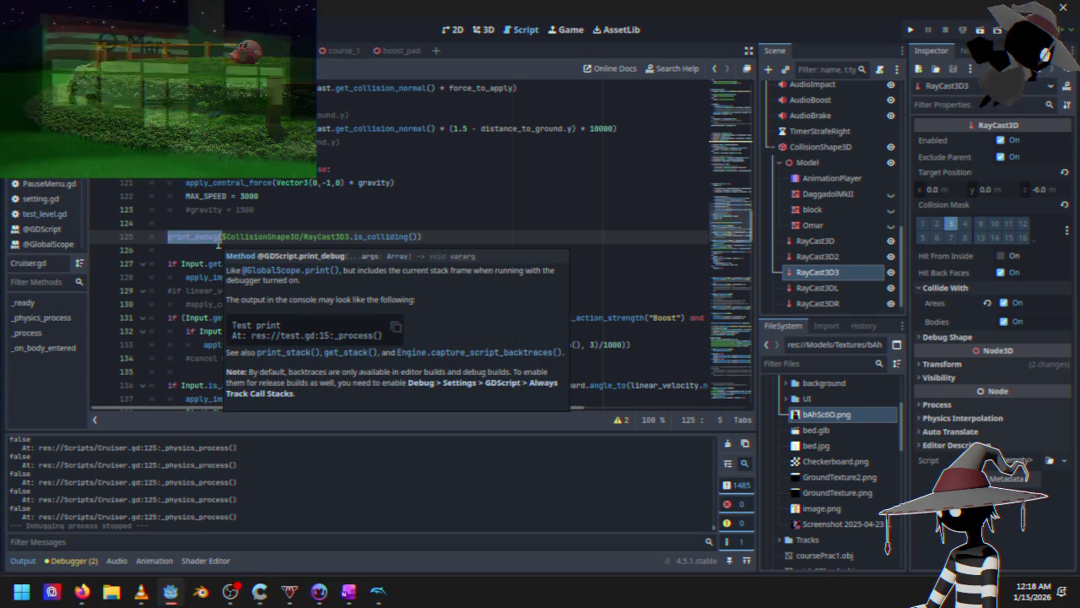
{"action": "type", "text": "if"}
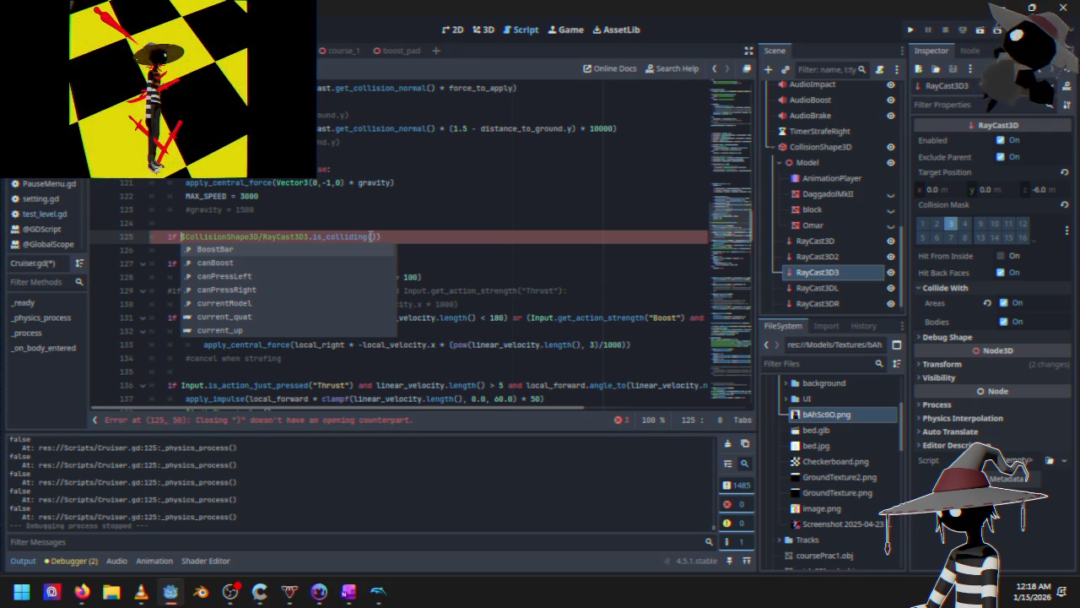
{"action": "left_click", "coordinate": [390, 236]}
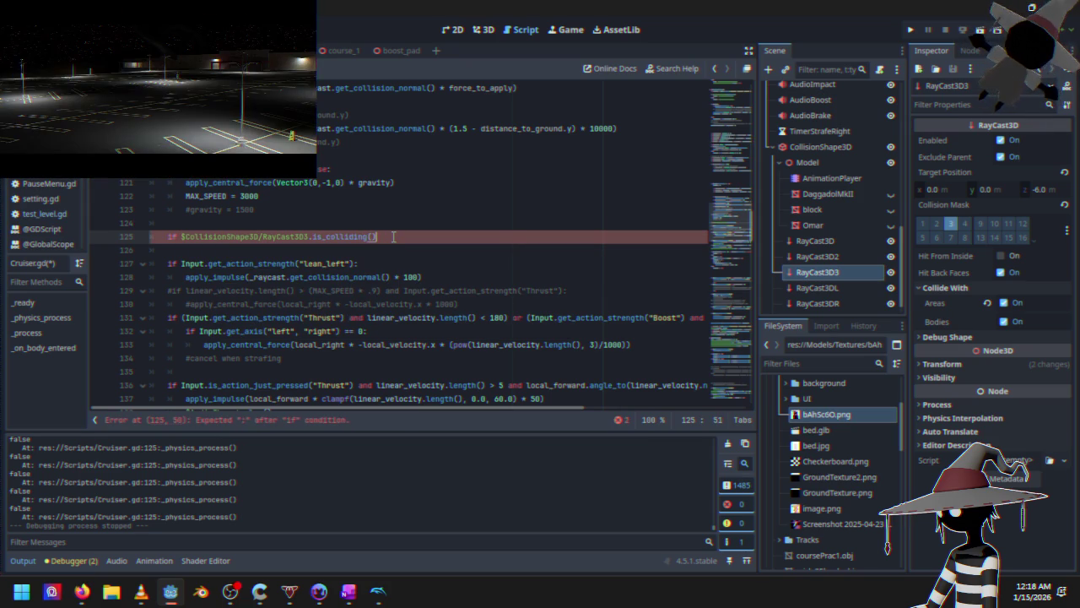
{"action": "type", "text": ":"}
{"action": "key", "text": "Return"}
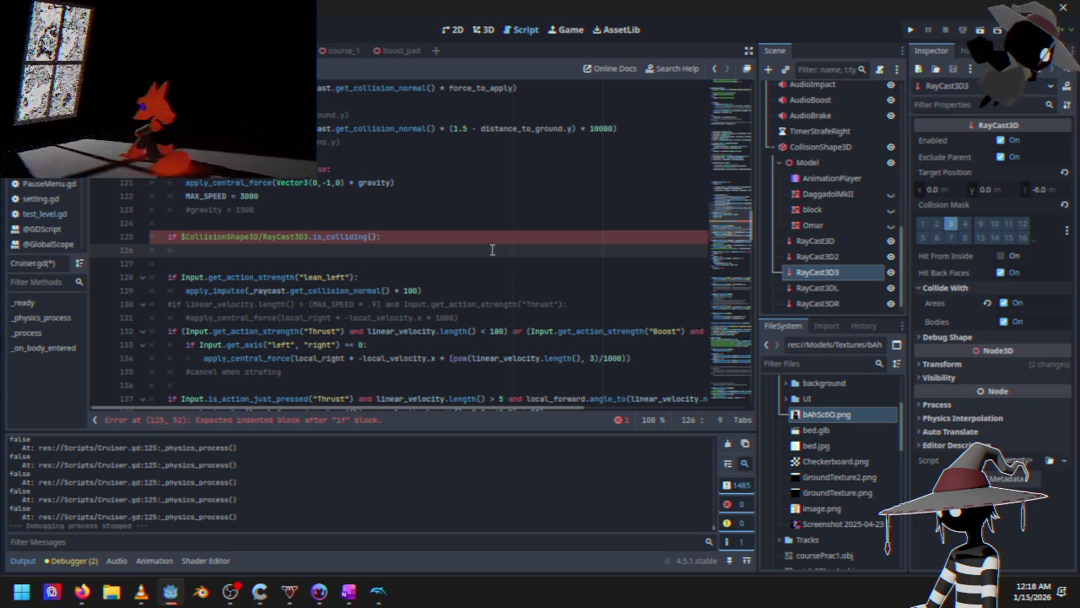
{"action": "scroll", "coordinate": [492, 250], "scroll_direction": "down", "scroll_amount": 3}
{"action": "scroll", "coordinate": [394, 291], "scroll_direction": "down", "scroll_amount": 6}
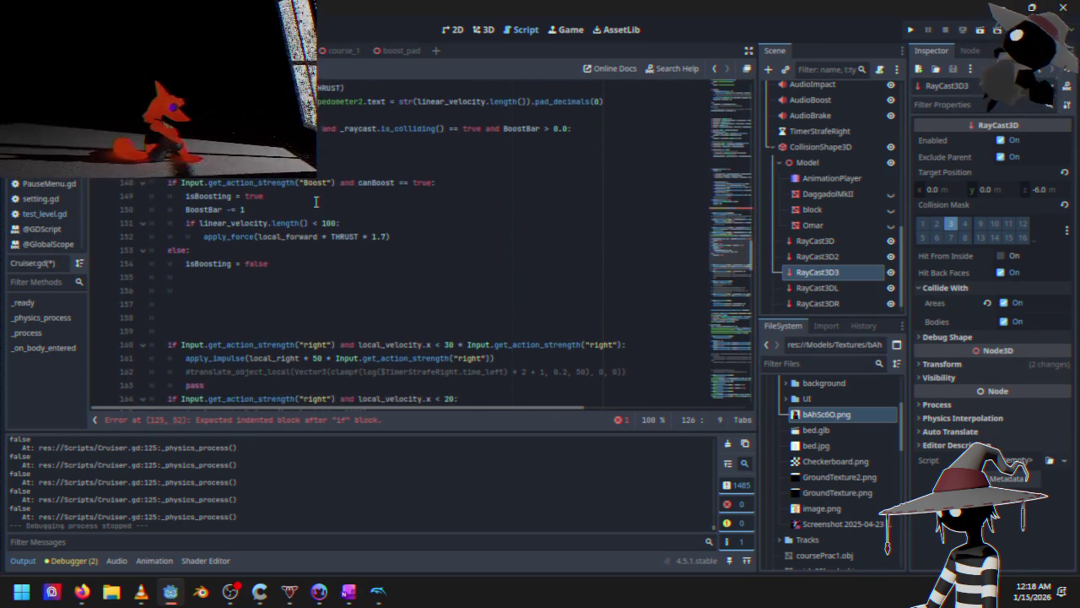
{"action": "scroll", "coordinate": [320, 228], "scroll_direction": "up", "scroll_amount": 1}
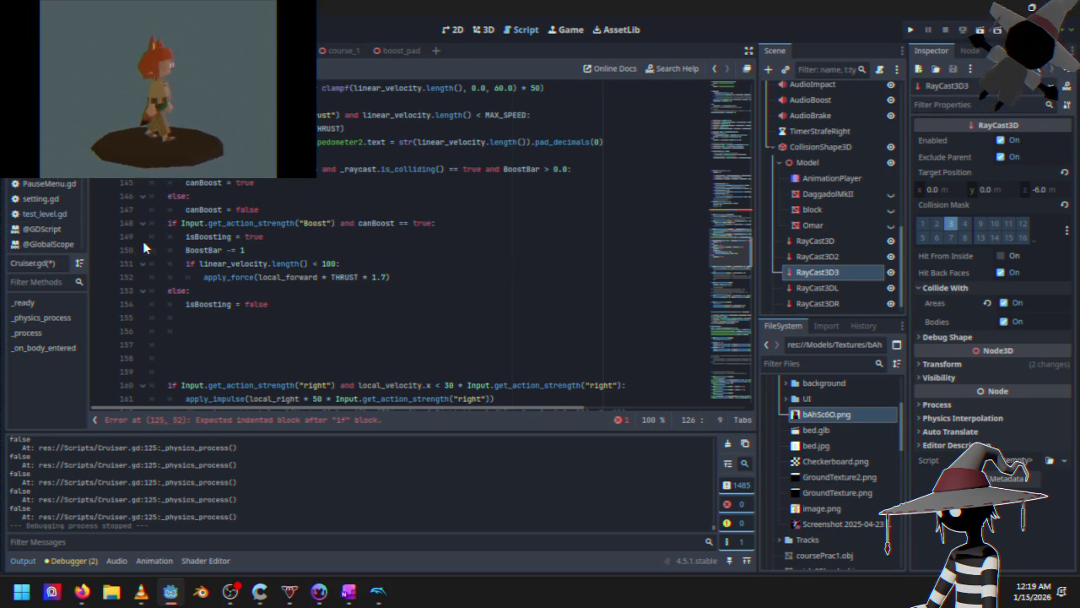
{"action": "mouse_move", "coordinate": [184, 236]}
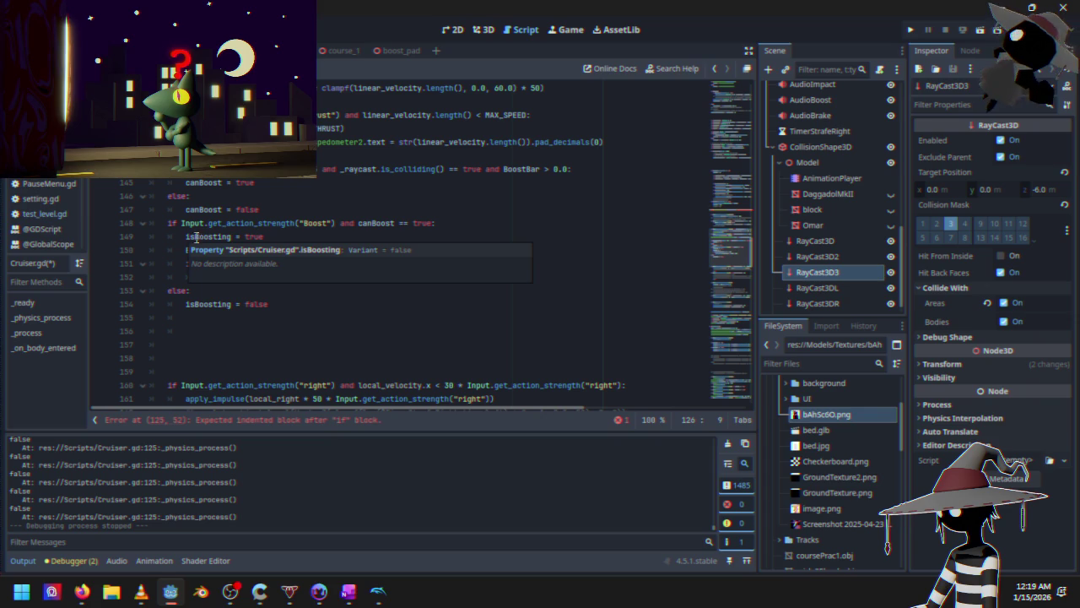